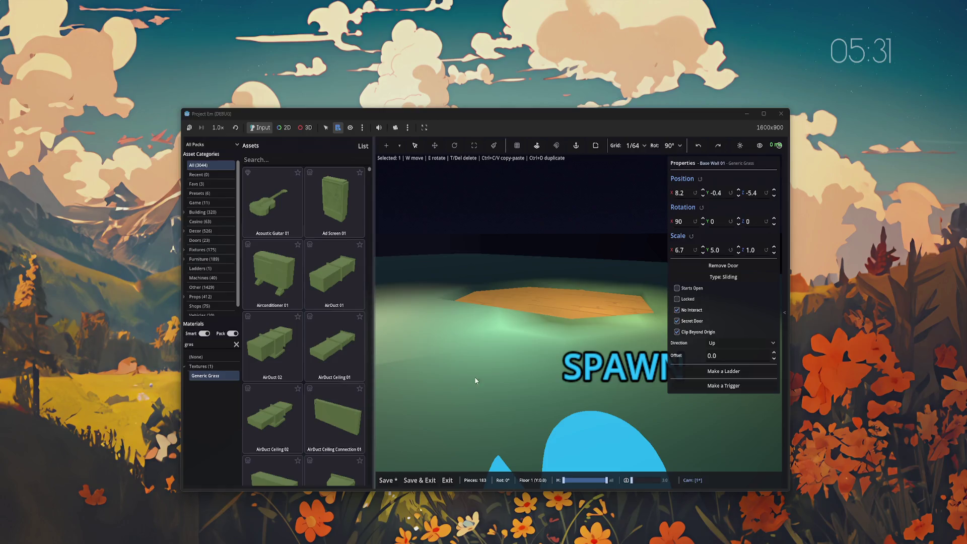
# - Discard the editor changes and start a Local Host game to playtest the map
pyautogui.click(445, 479)
pyautogui.click(463, 330)
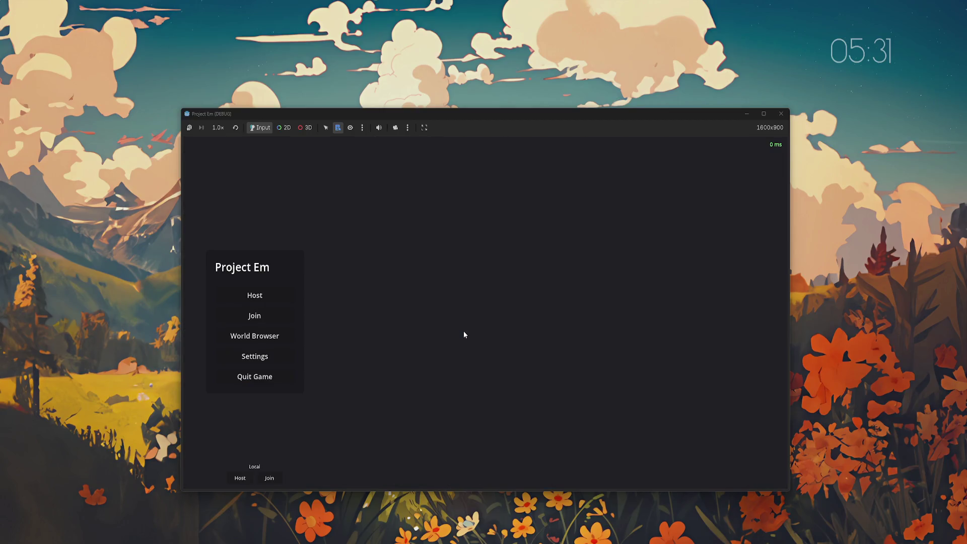
pyautogui.click(242, 477)
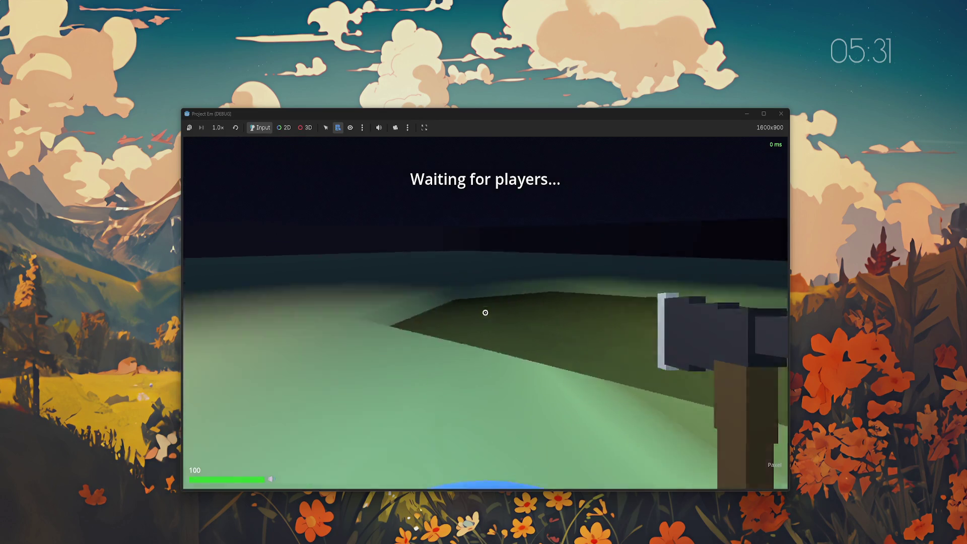
# - Look around the level, then pause and disconnect back to the main menu
pyautogui.moveTo(485, 312)
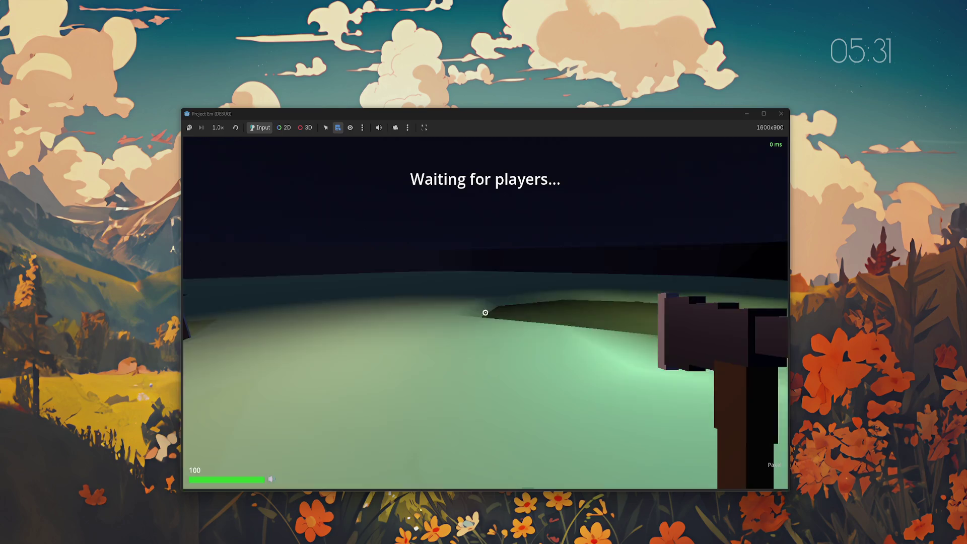
pyautogui.press('Escape')
pyautogui.click(254, 316)
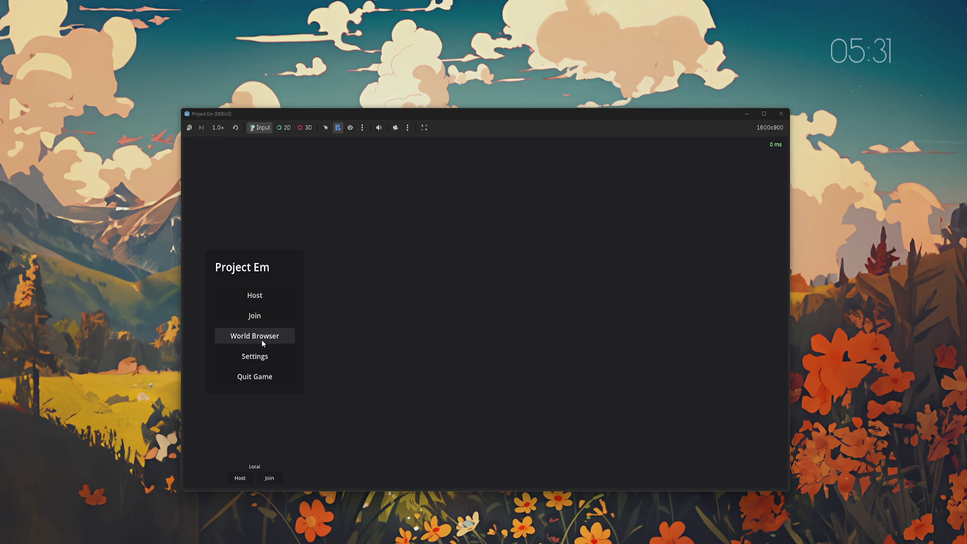
# - Open First Map for editing from the World Browser list
pyautogui.click(262, 343)
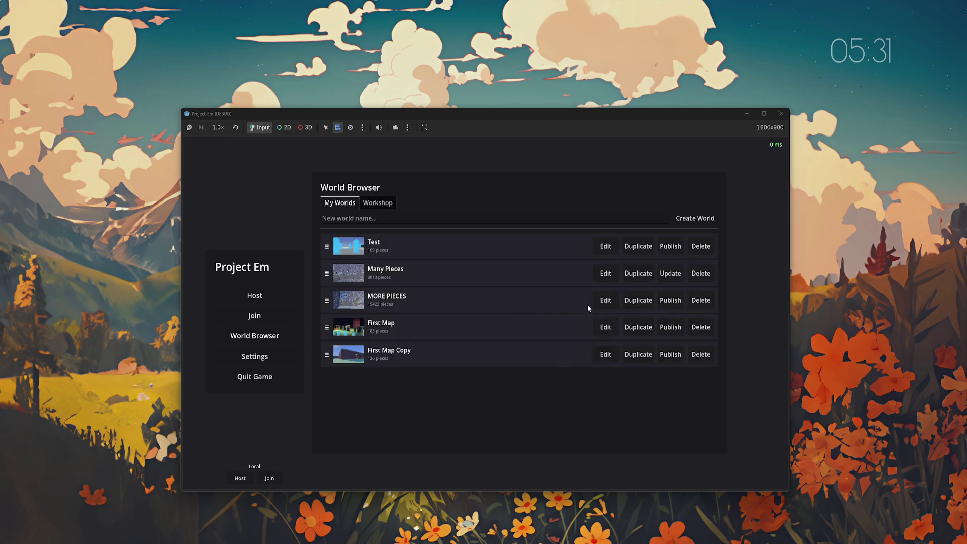
pyautogui.click(603, 326)
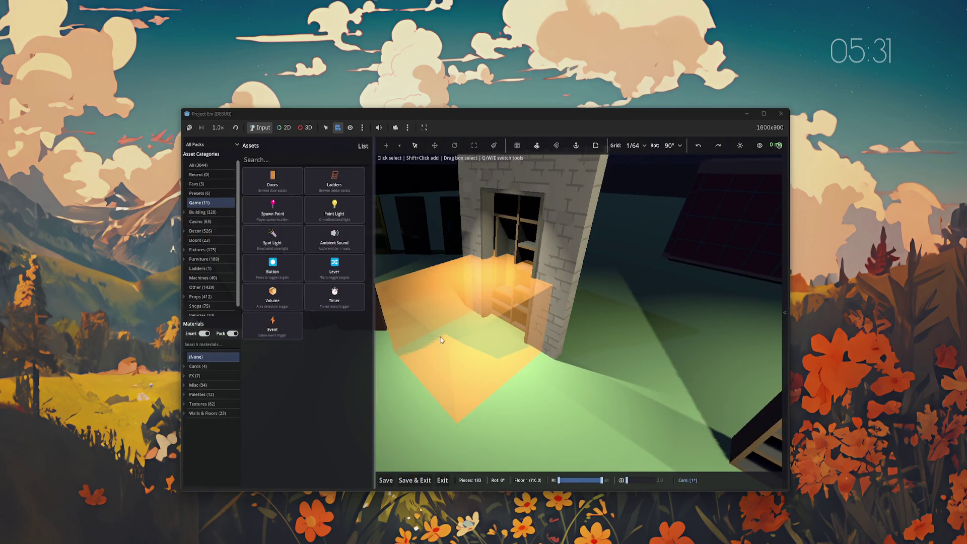
# - Switch the doorway trigger volume's shape to Sphere, then undo back to Box
pyautogui.click(440, 337)
pyautogui.click(733, 276)
pyautogui.click(715, 299)
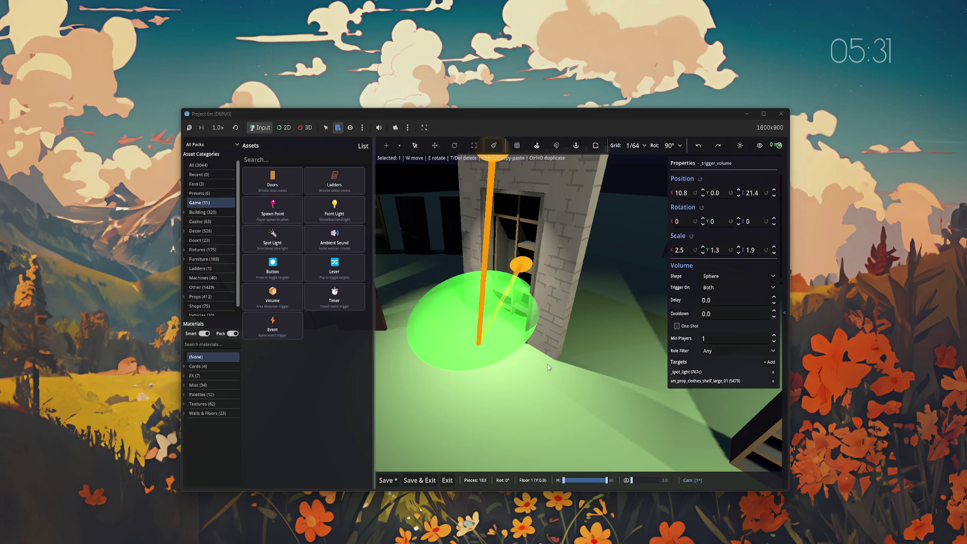
pyautogui.hotkey('ctrl', 'z')
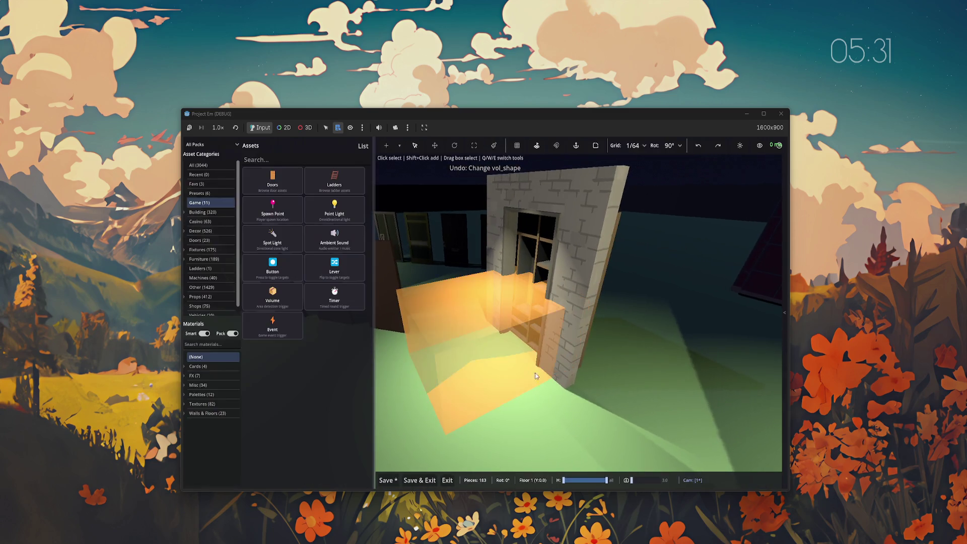
# - Check the volume's Trigger On options, then deselect it and hide the asset panel
pyautogui.click(536, 376)
pyautogui.click(723, 284)
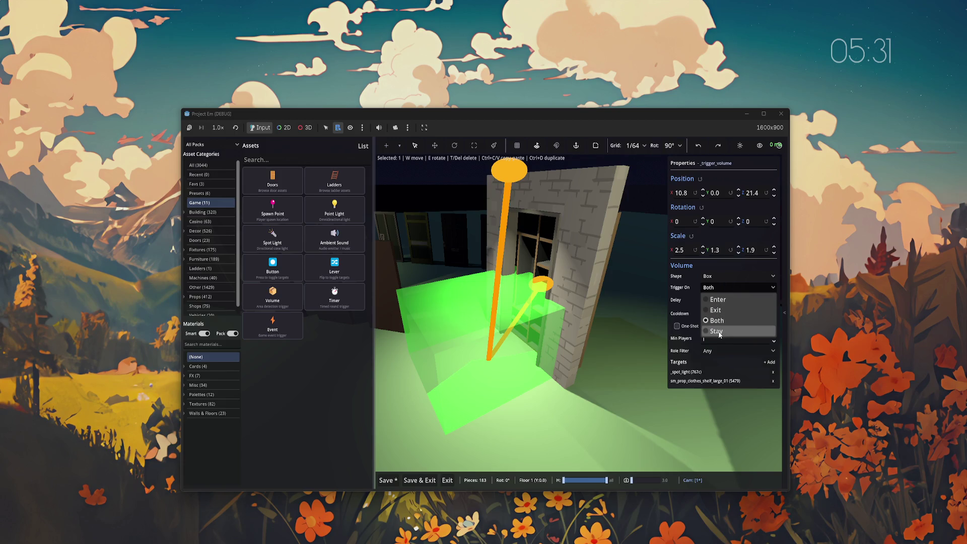
pyautogui.click(699, 432)
pyautogui.press('Tab')
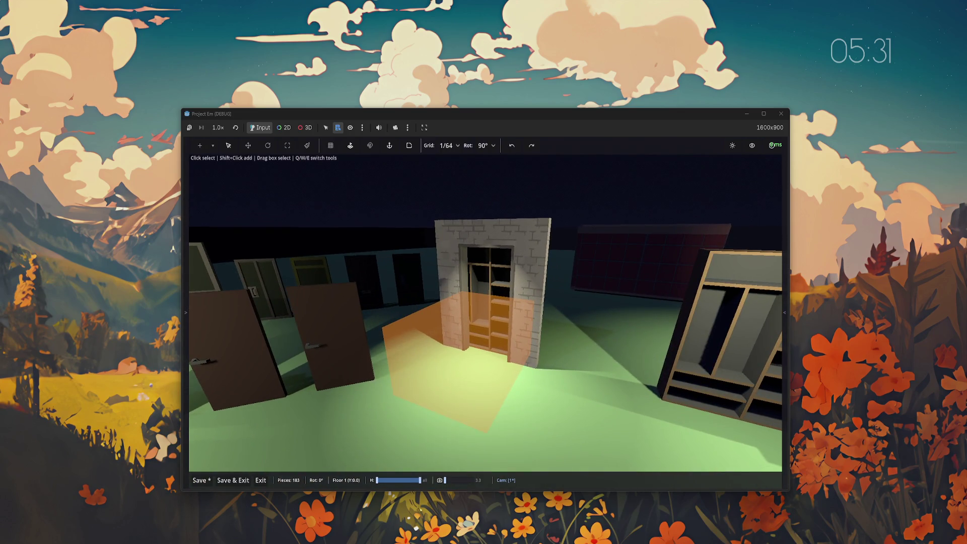
pyautogui.press('Tab')
pyautogui.click(543, 316)
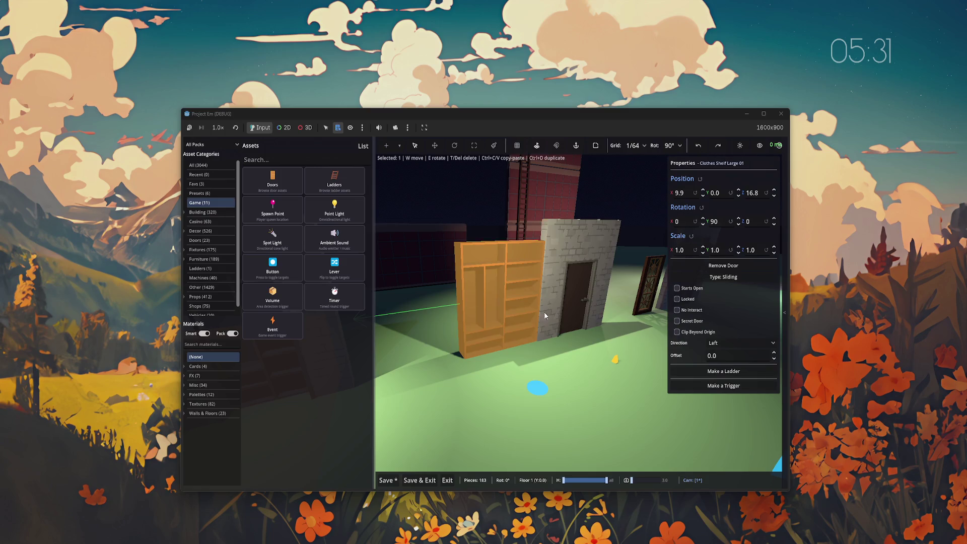
pyautogui.press('w')
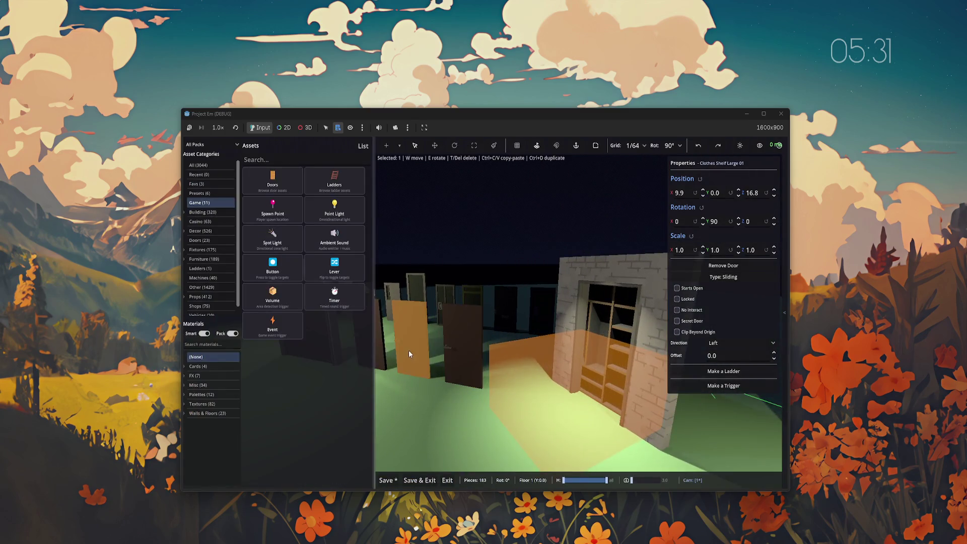
pyautogui.press('Escape')
pyautogui.press('Tab')
pyautogui.press('Tab')
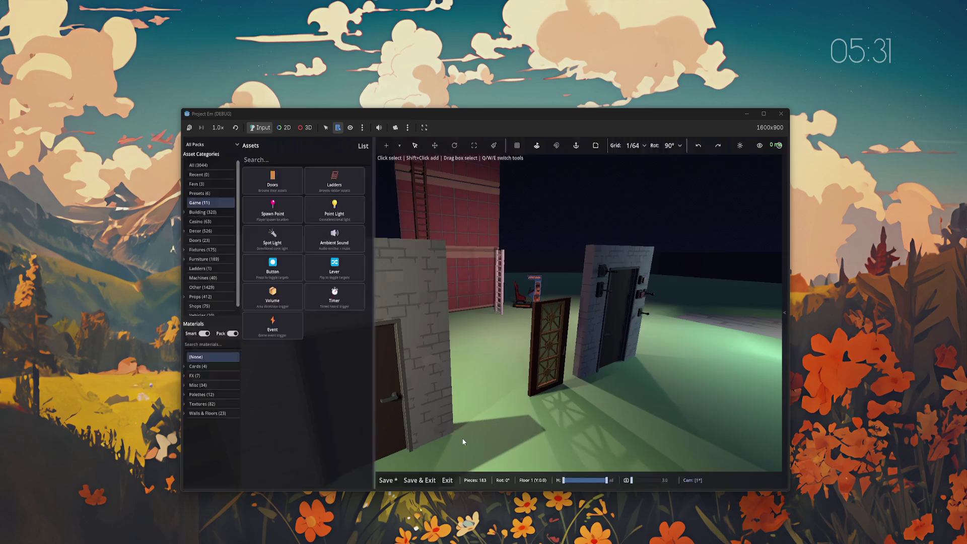
pyautogui.press('Tab')
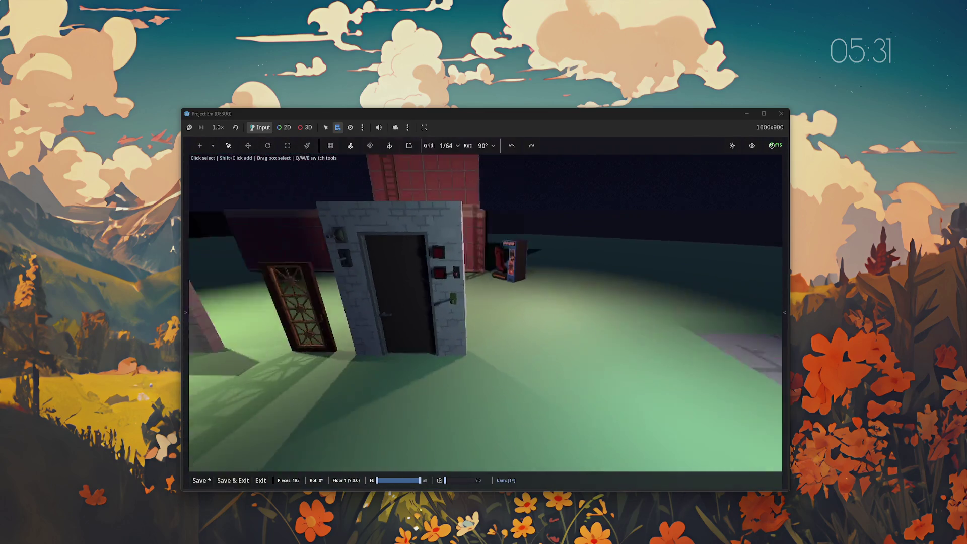
pyautogui.press('Tab')
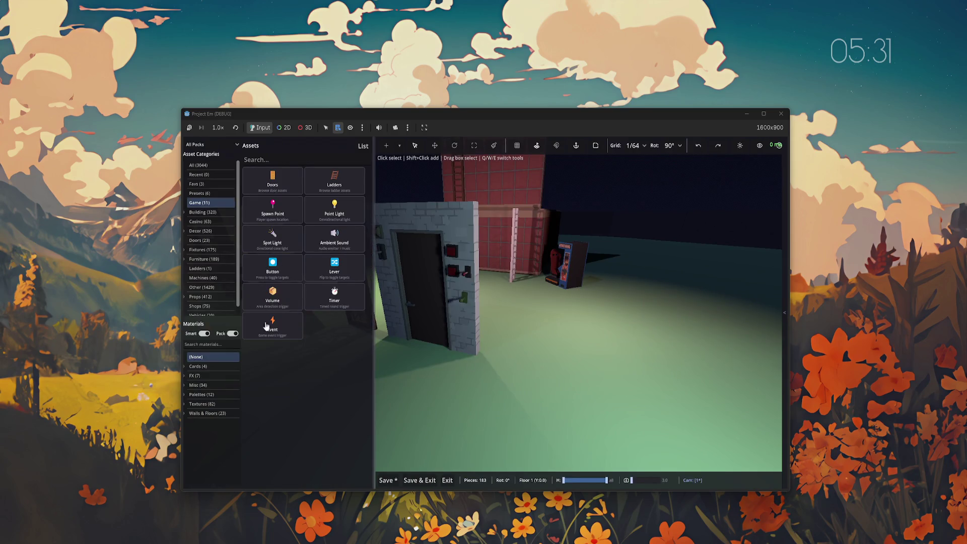
pyautogui.press('Tab')
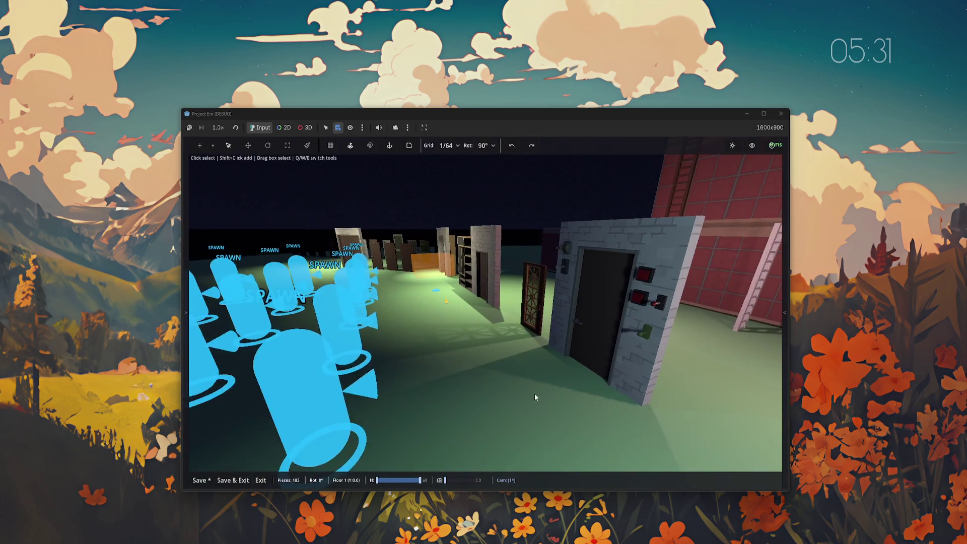
# - Compare the door's Round Start event trigger (2.0 delay) with the shelf's 5.0 timer trigger
pyautogui.click(485, 321)
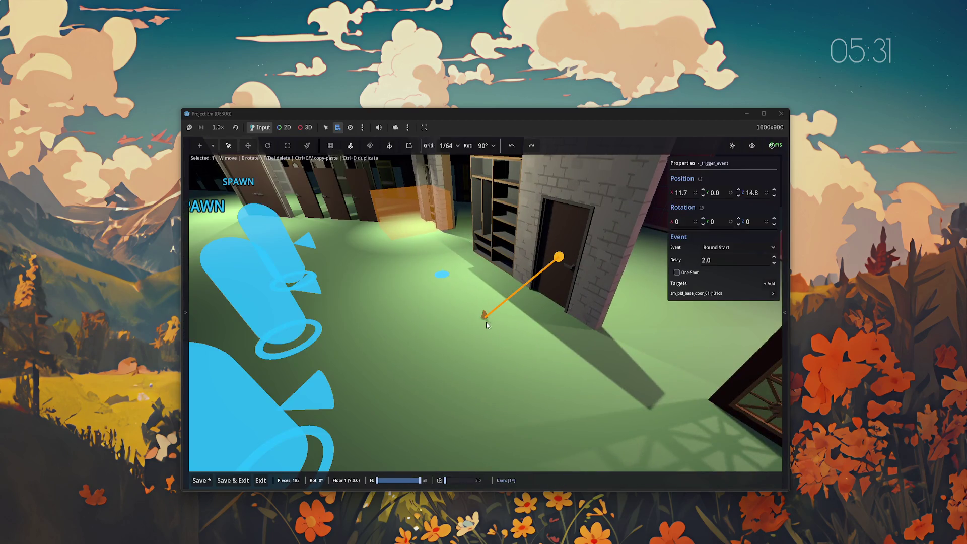
pyautogui.click(725, 247)
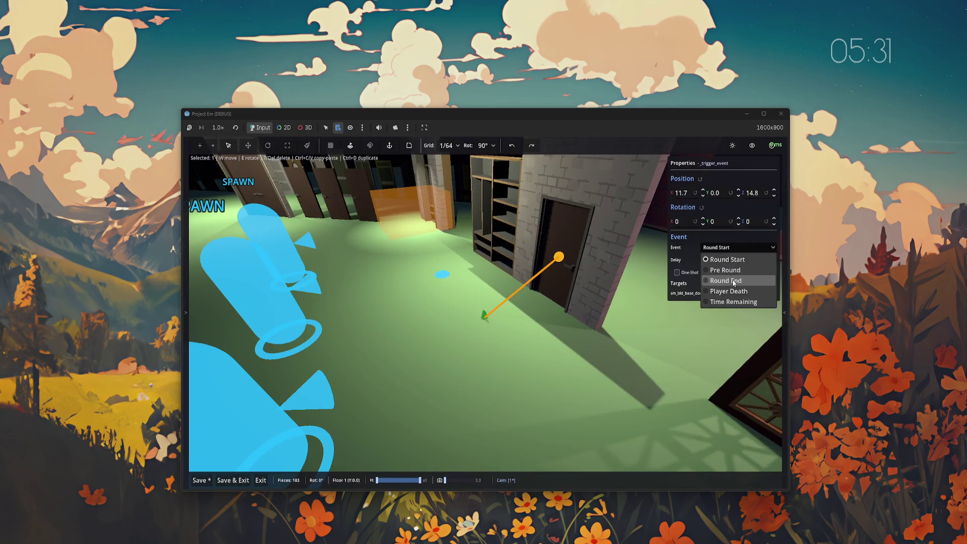
pyautogui.click(560, 383)
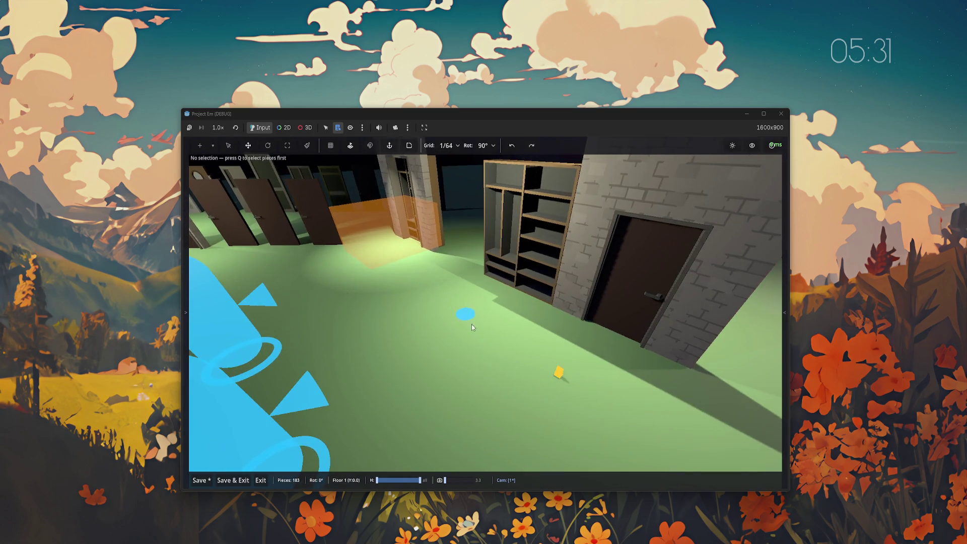
pyautogui.click(476, 319)
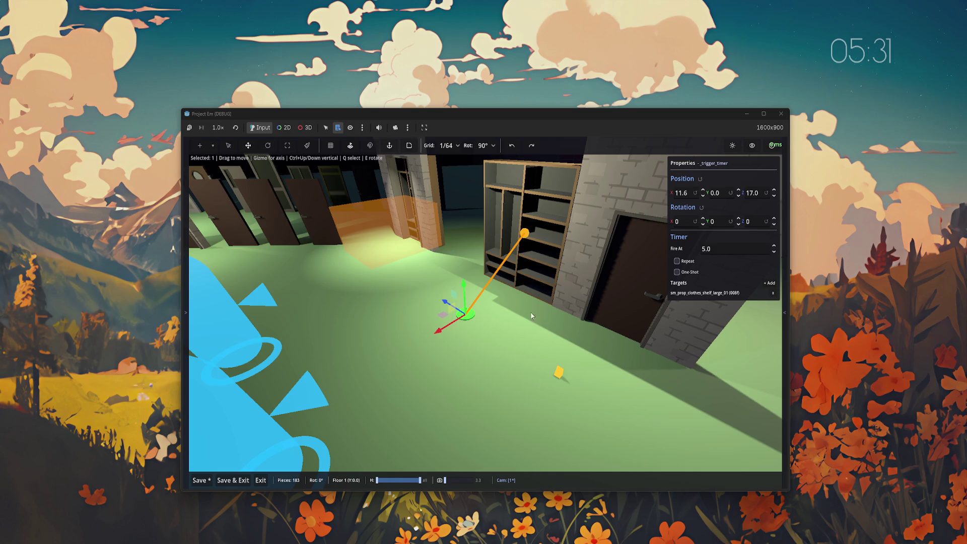
pyautogui.click(560, 373)
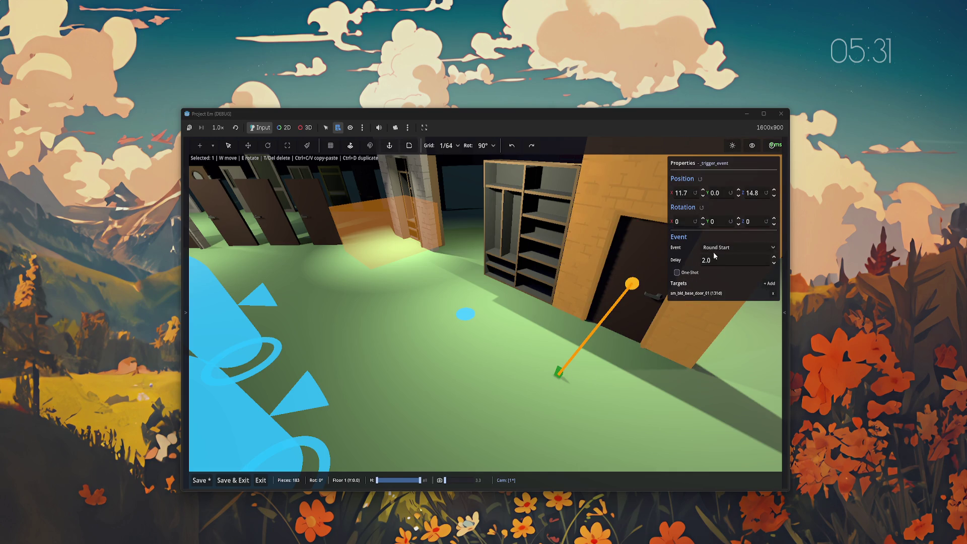
pyautogui.click(465, 312)
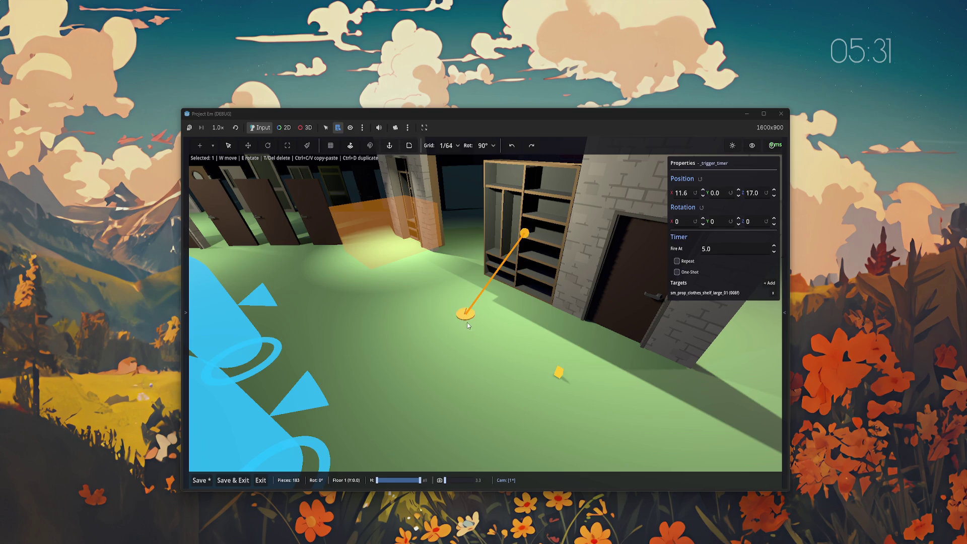
pyautogui.click(558, 375)
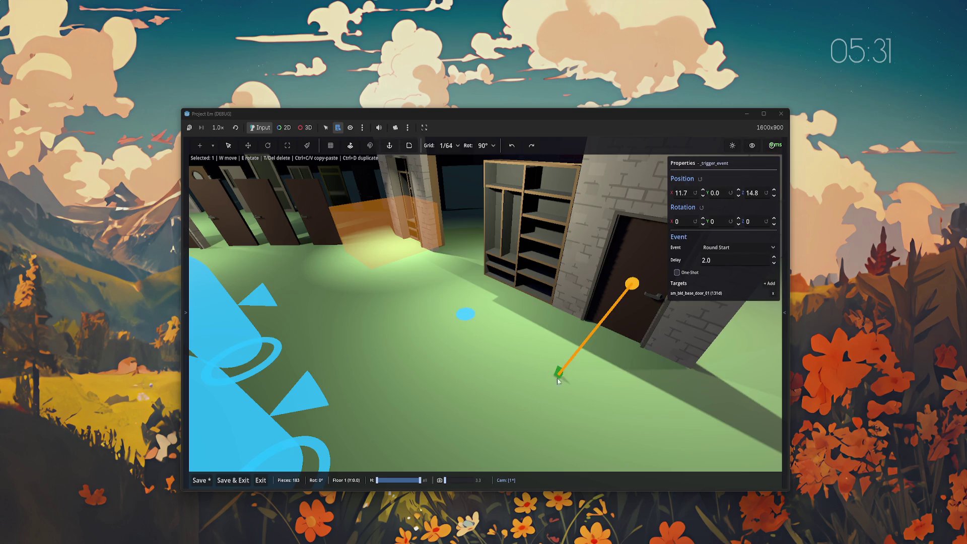
# - Orbit the view so the door faces forward, toggling the asset panel on and off
pyautogui.moveTo(557, 378); pyautogui.dragTo(514, 357)
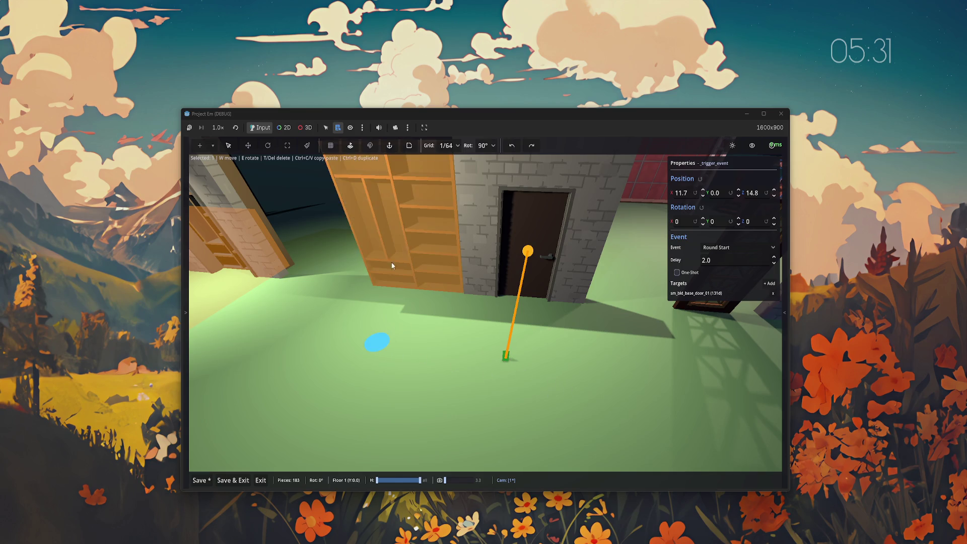
pyautogui.moveTo(410, 316); pyautogui.dragTo(353, 328)
pyautogui.press('Tab')
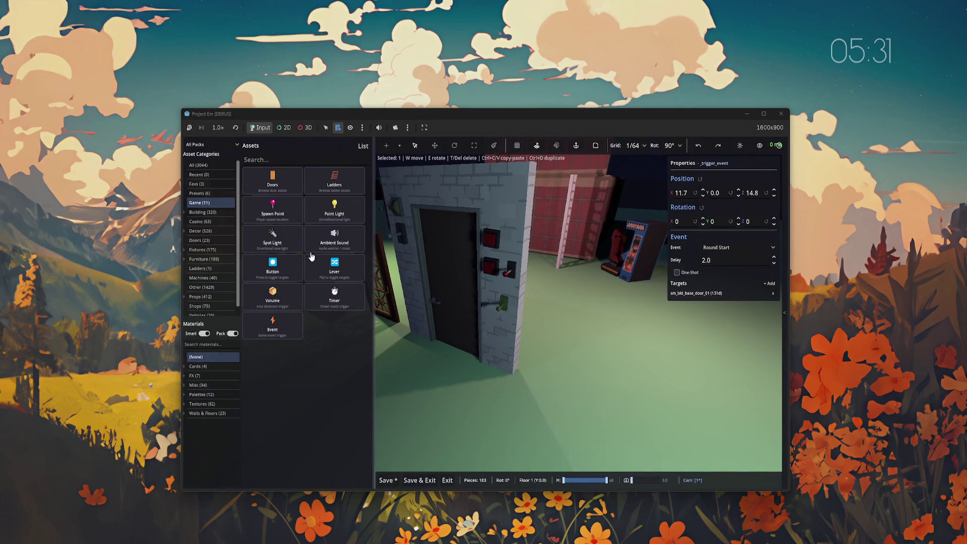
pyautogui.press('Tab')
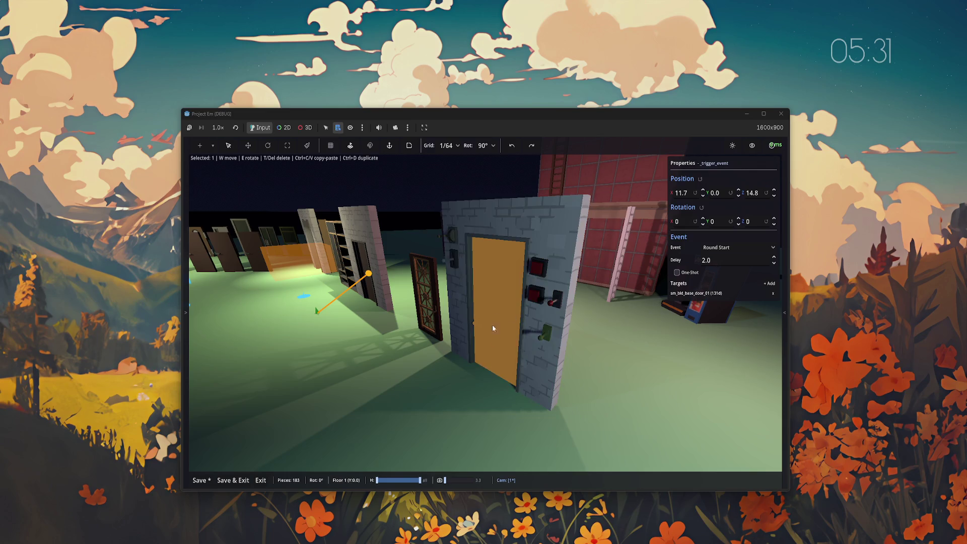
# - Orbit around the door wall and select the lever mounted on it
pyautogui.moveTo(485, 312); pyautogui.dragTo(730, 363)
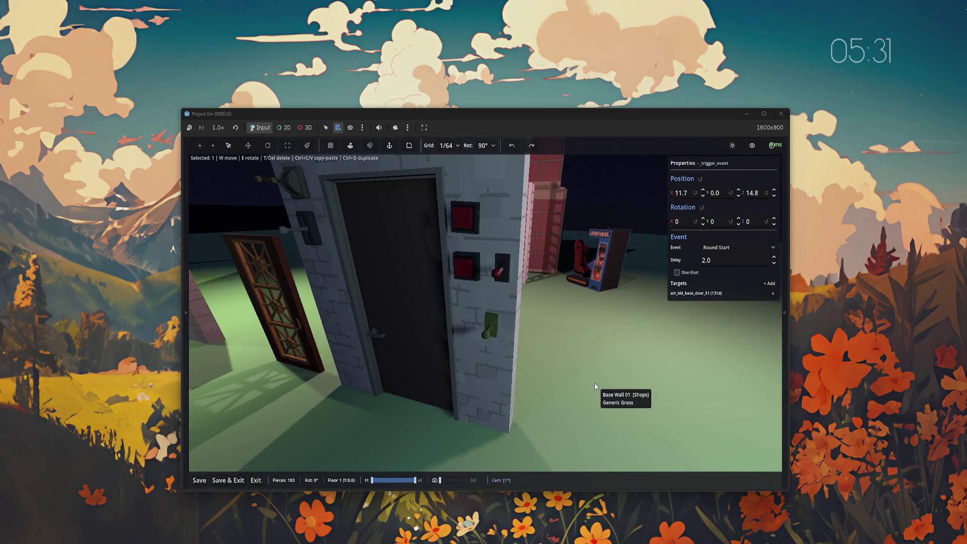
pyautogui.click(489, 325)
# - Select the flat Base Wall 01 piece and apply Generic Grass found by searching 'grass'
pyautogui.click(523, 407)
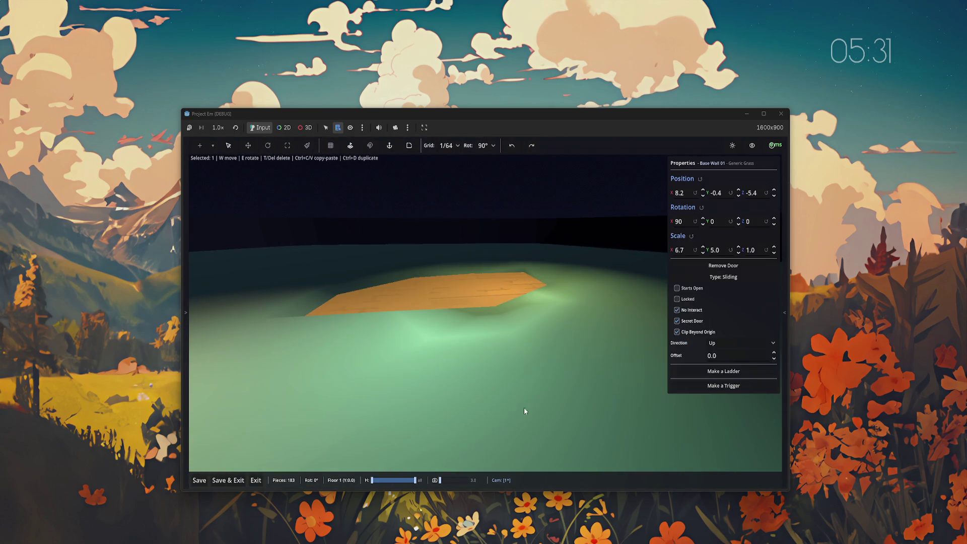
pyautogui.press('Tab')
pyautogui.rightClick(442, 328)
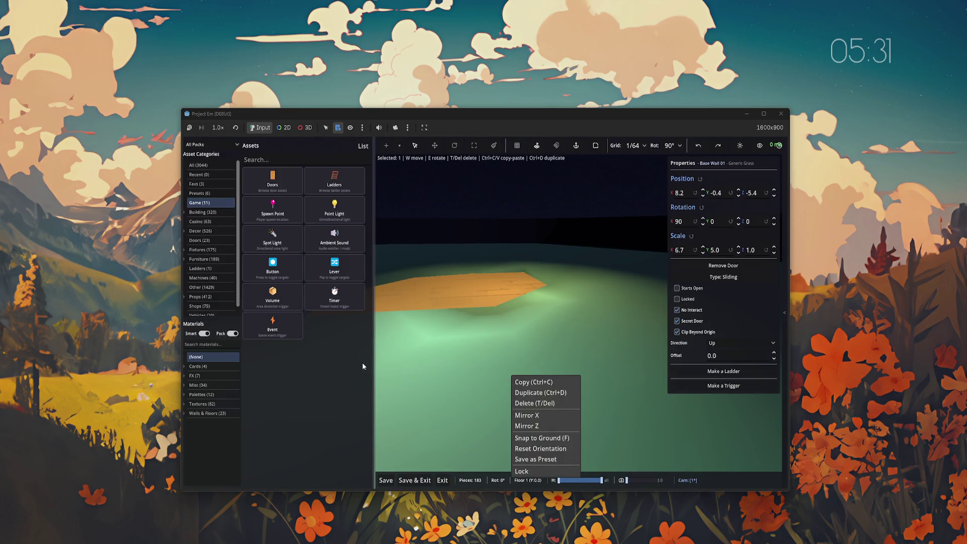
pyautogui.click(206, 345)
pyautogui.write('grass')
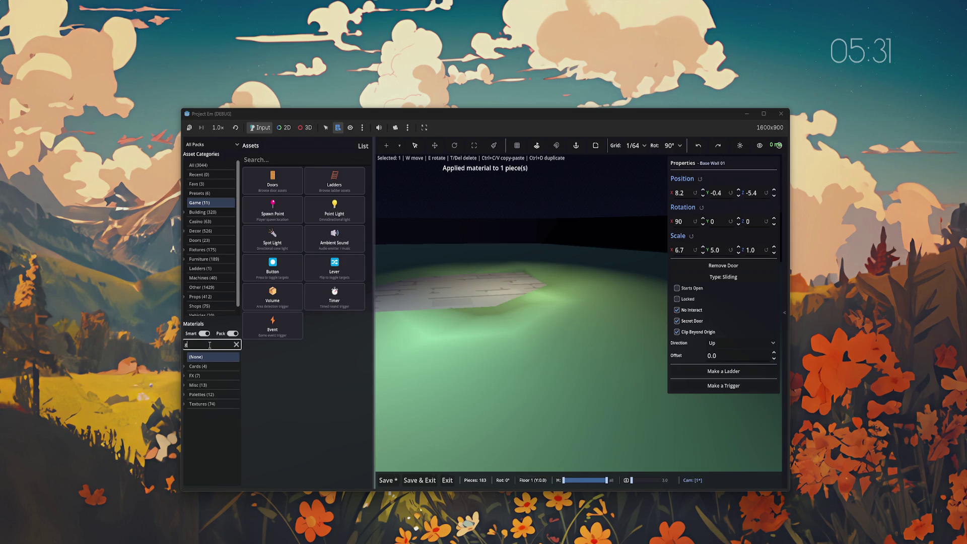
pyautogui.click(204, 376)
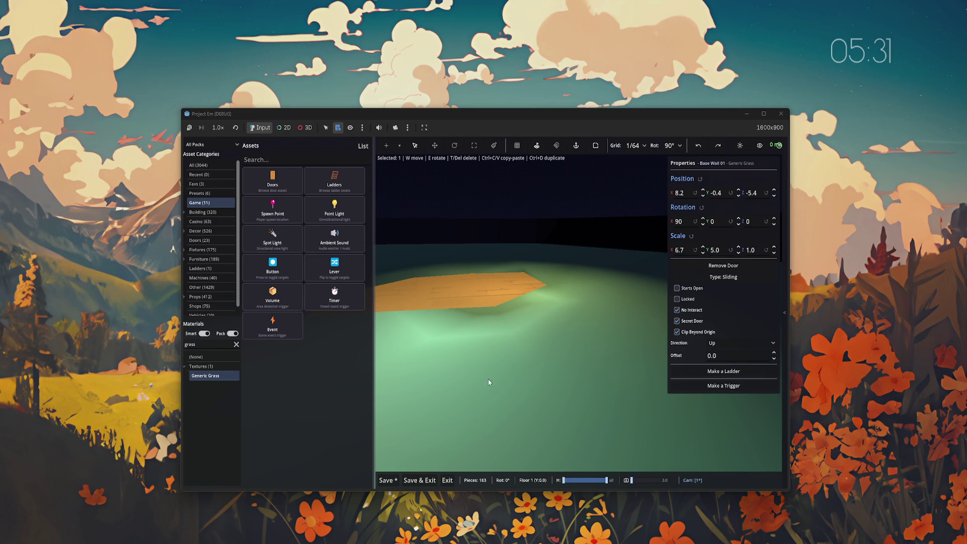
# - Reapply Generic Grass to the wall from a new angle and save First Map
pyautogui.moveTo(598, 328); pyautogui.dragTo(438, 299)
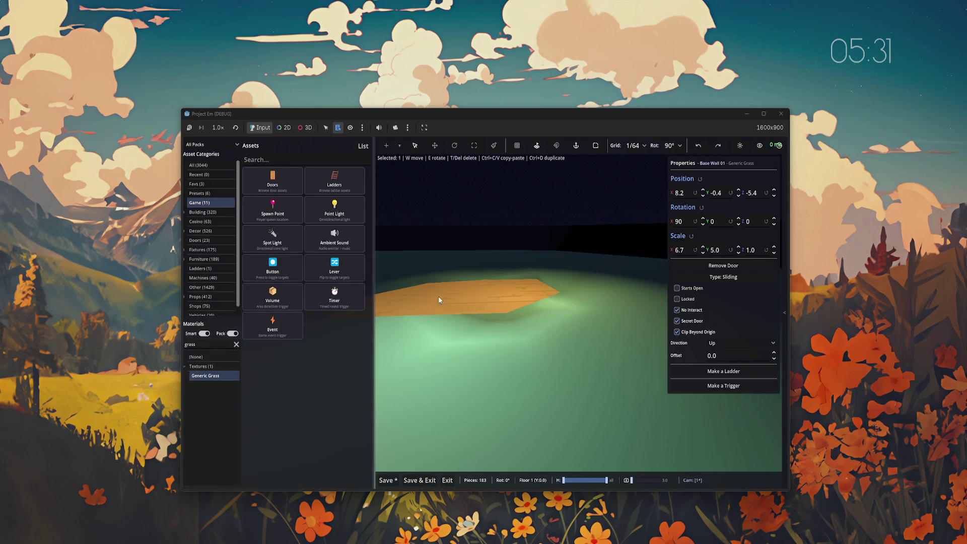
pyautogui.click(217, 380)
pyautogui.click(203, 333)
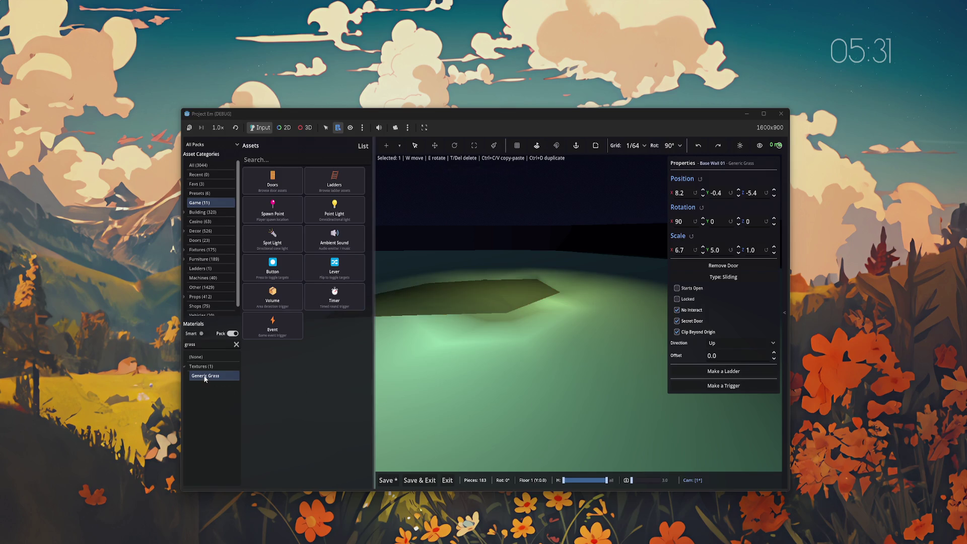
pyautogui.click(392, 481)
# - Bring up and dismiss the wall's context menu while switching between move (W) and select (Q) modes
pyautogui.rightClick(472, 436)
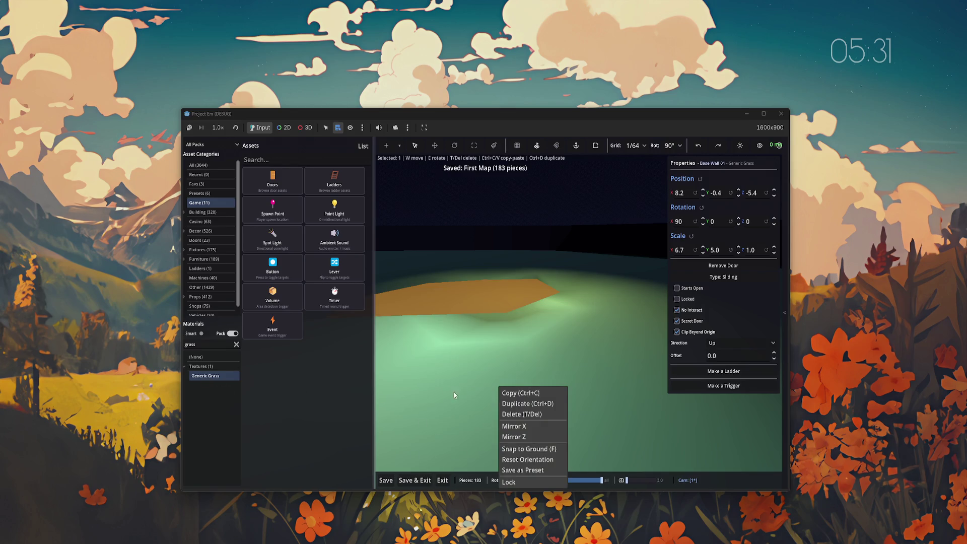
pyautogui.rightClick(492, 377)
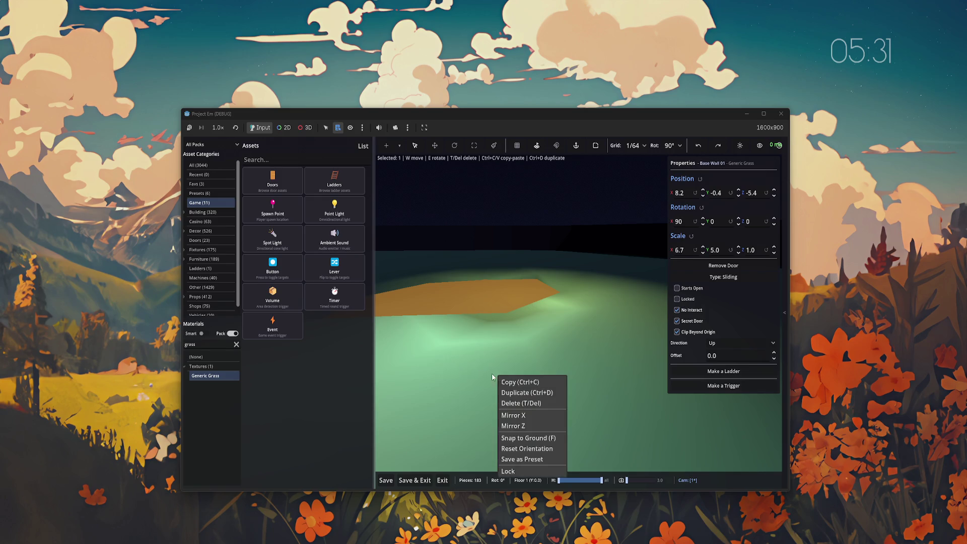
pyautogui.click(609, 382)
pyautogui.press('w')
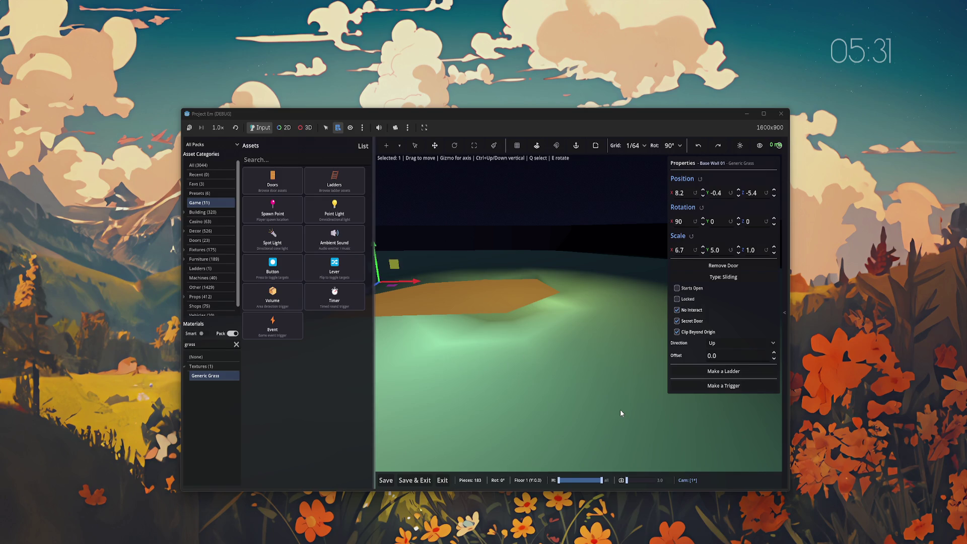
pyautogui.rightClick(572, 402)
pyautogui.click(554, 432)
pyautogui.press('q')
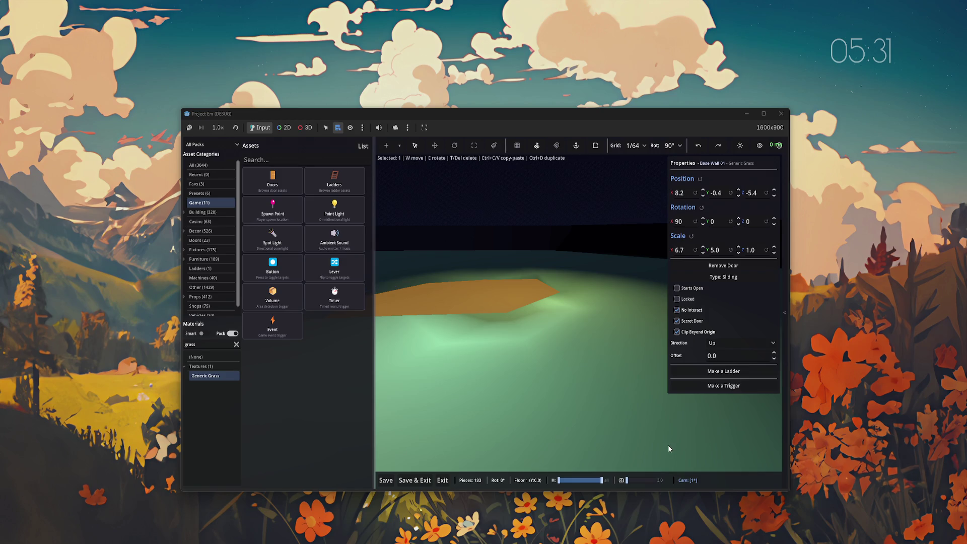
# - Copy the grass-covered wall, paste it, then cancel placing the copy
pyautogui.rightClick(604, 425)
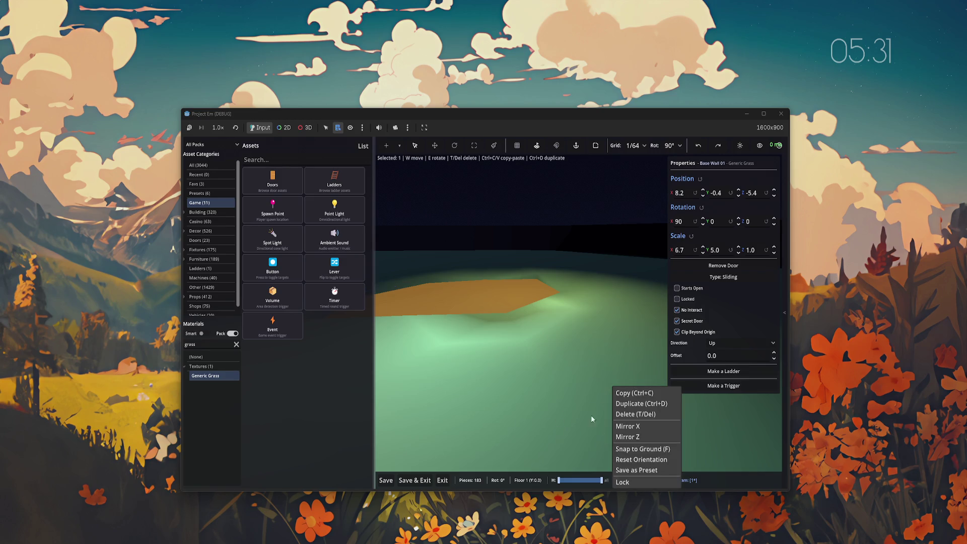
pyautogui.click(632, 393)
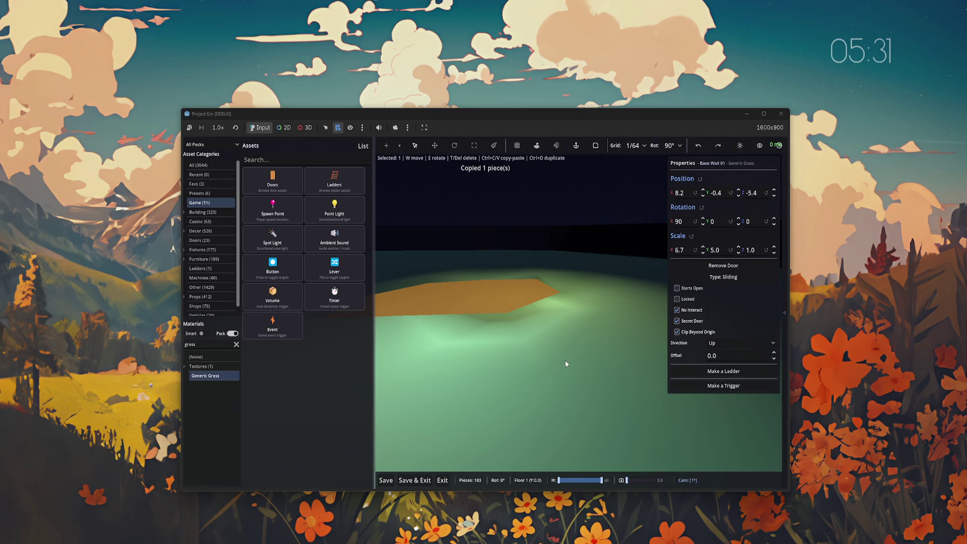
pyautogui.hotkey('ctrl', 'v')
pyautogui.press('Escape')
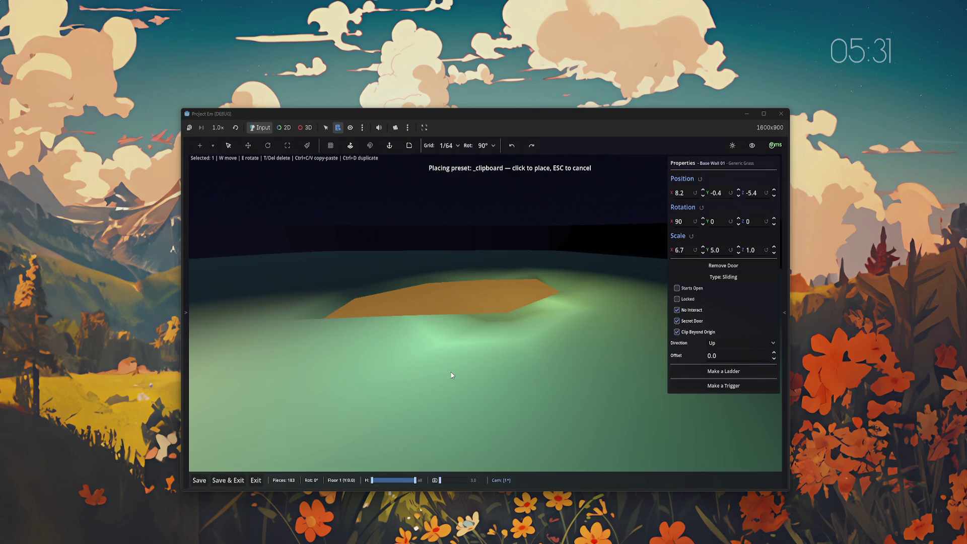
# - Focus the camera on the door wall from its context menu
pyautogui.rightClick(463, 384)
pyautogui.press('Escape')
pyautogui.rightClick(238, 454)
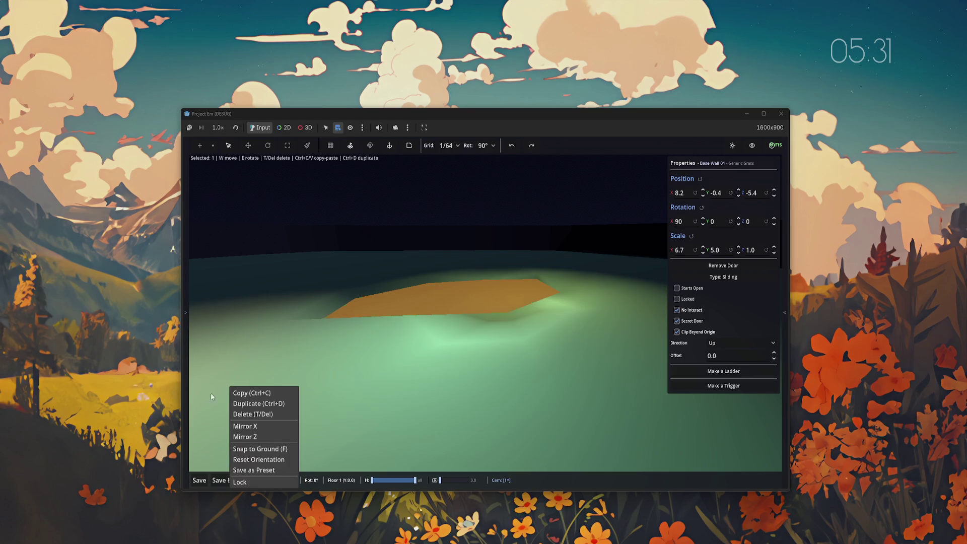
pyautogui.click(252, 473)
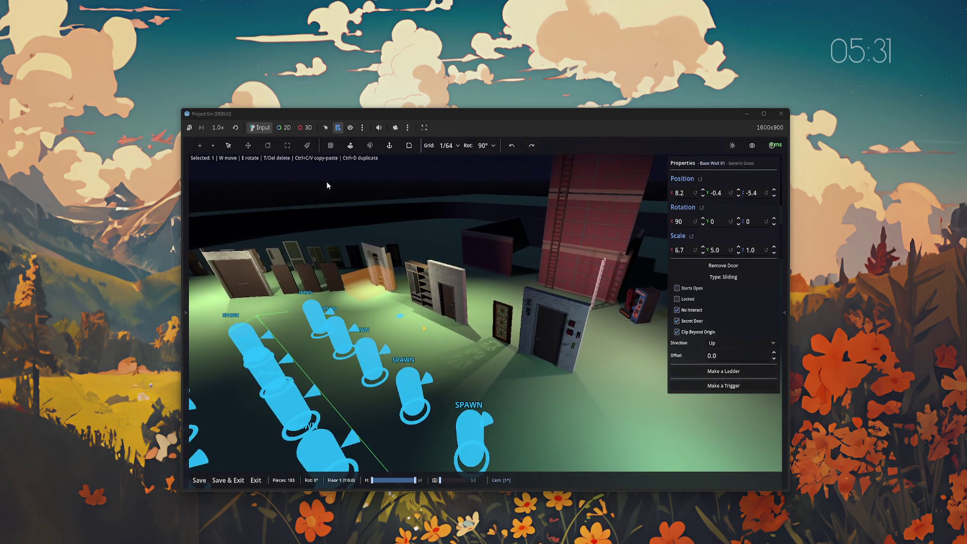
# - Save the map, then in the Doors assets enable Smart and set the material to (None)
pyautogui.hotkey('ctrl', 's')
pyautogui.press('Tab')
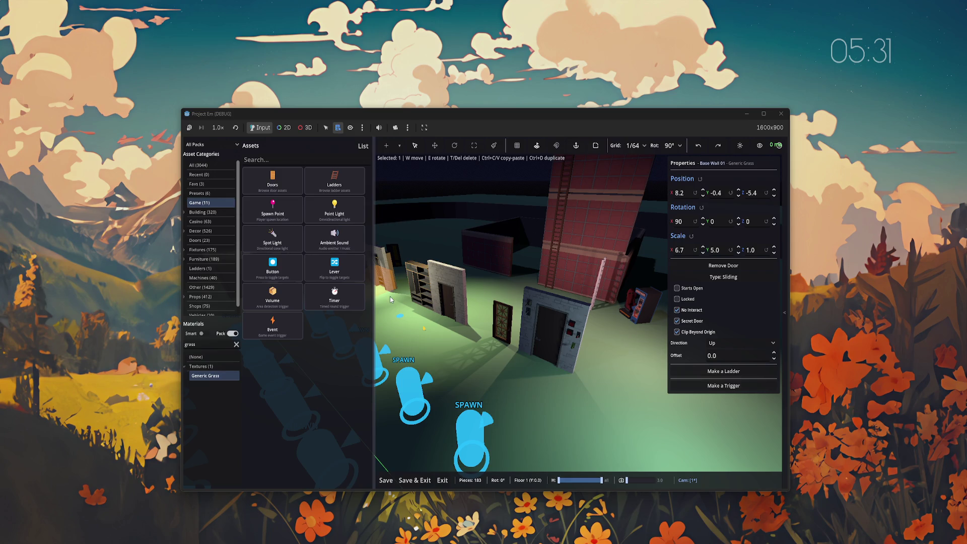
pyautogui.click(436, 337)
pyautogui.click(281, 188)
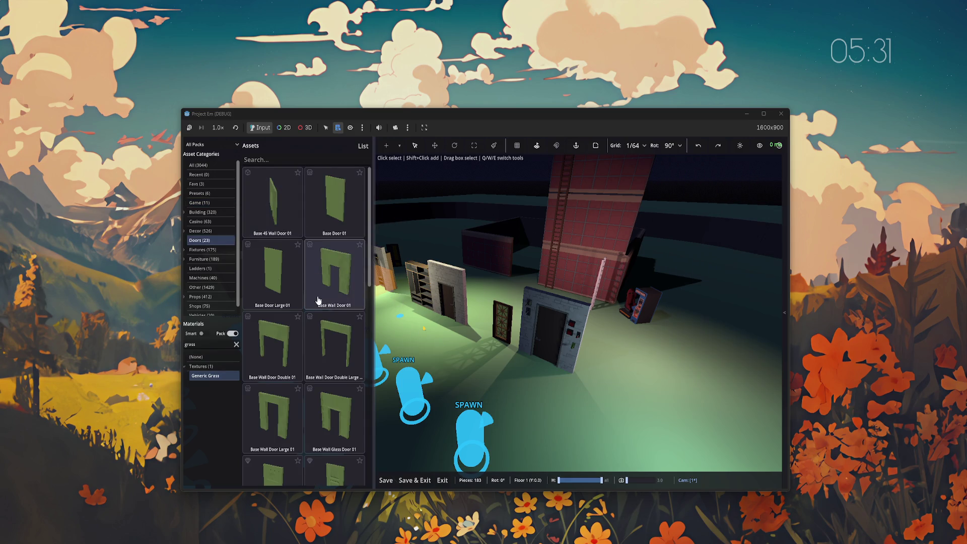
pyautogui.click(205, 334)
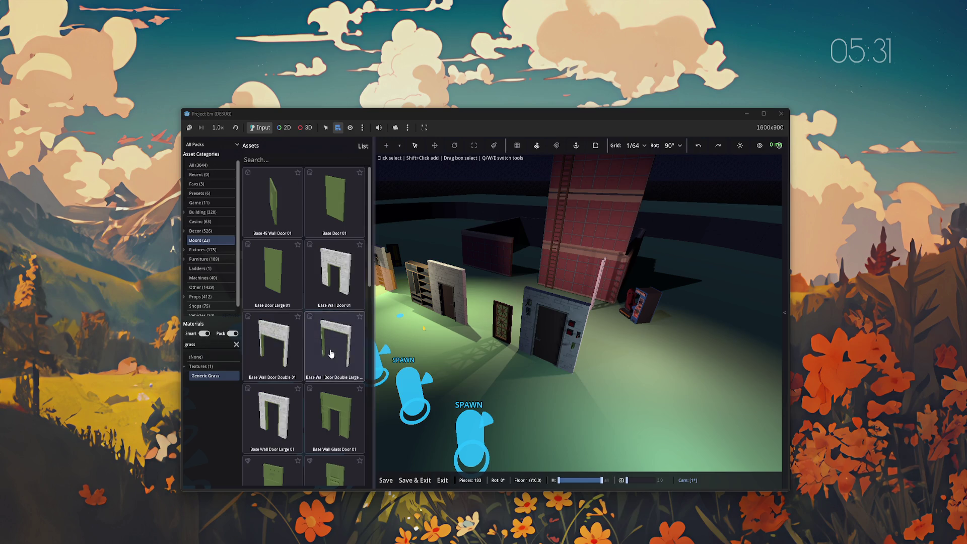
pyautogui.click(195, 357)
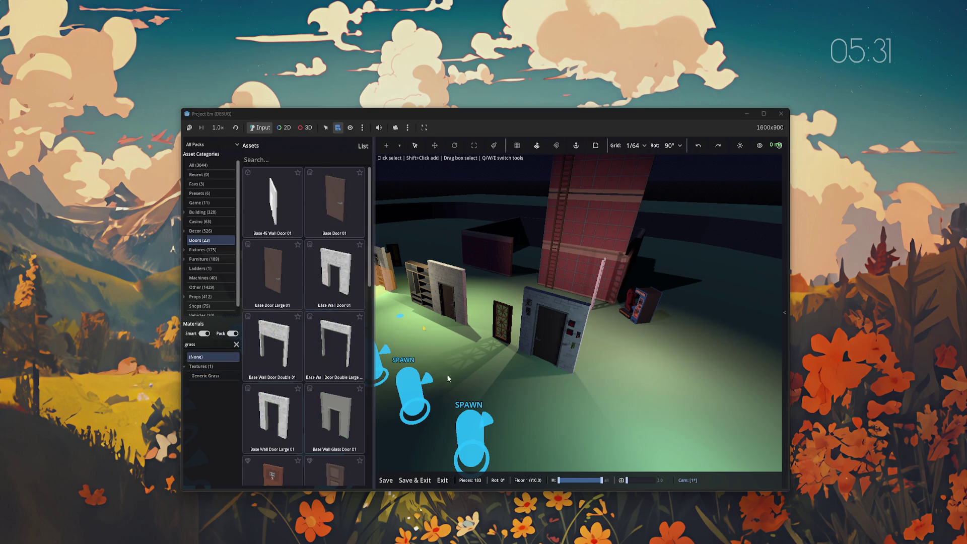
# - Hide the asset browser and snap the camera to face the door row
pyautogui.press('Tab')
pyautogui.press('Tab')
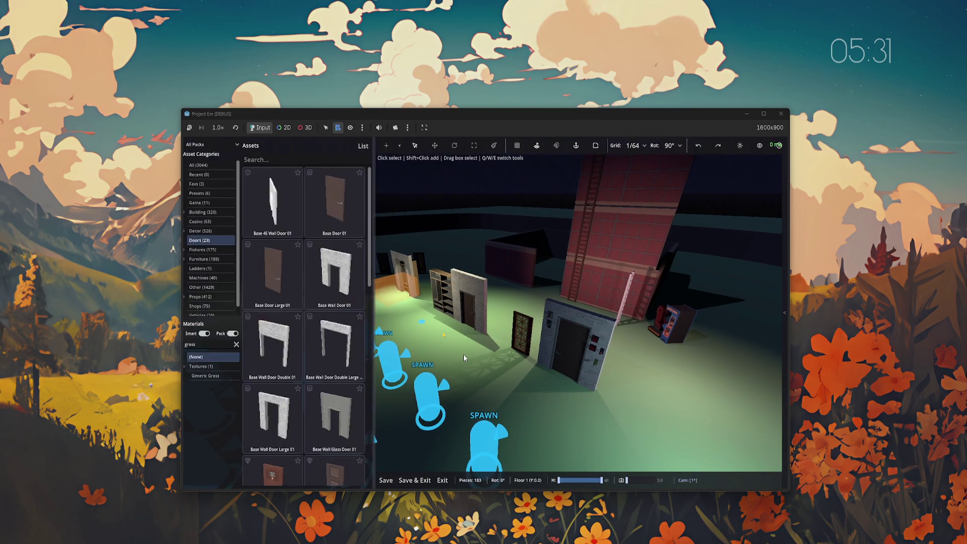
pyautogui.press('Tab')
pyautogui.press('Home')
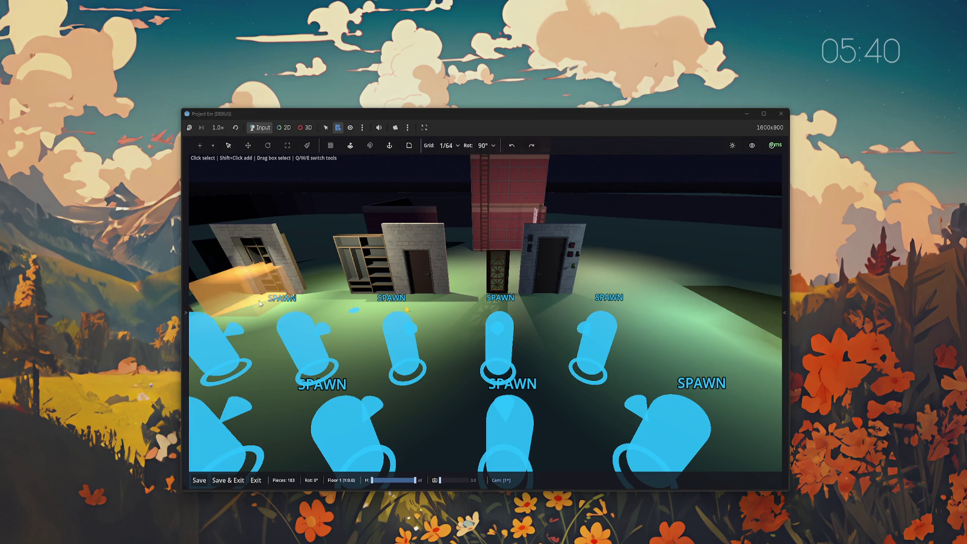
pyautogui.click(228, 286)
pyautogui.click(466, 309)
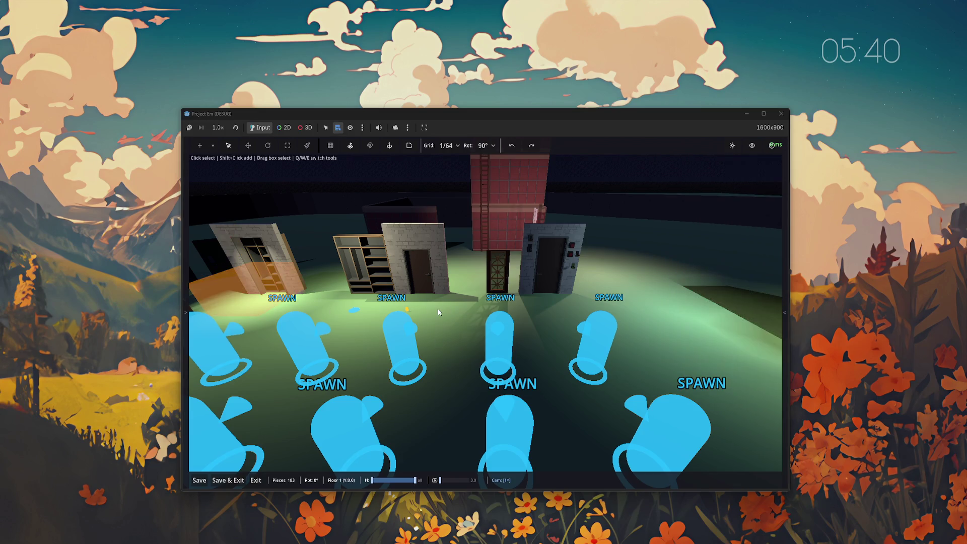
pyautogui.click(406, 309)
pyautogui.click(720, 248)
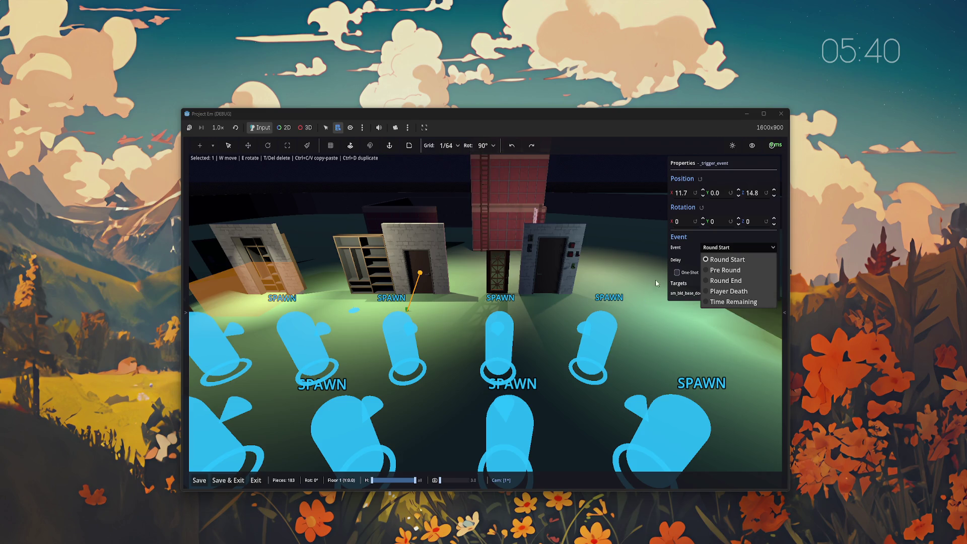
pyautogui.click(719, 250)
pyautogui.click(717, 248)
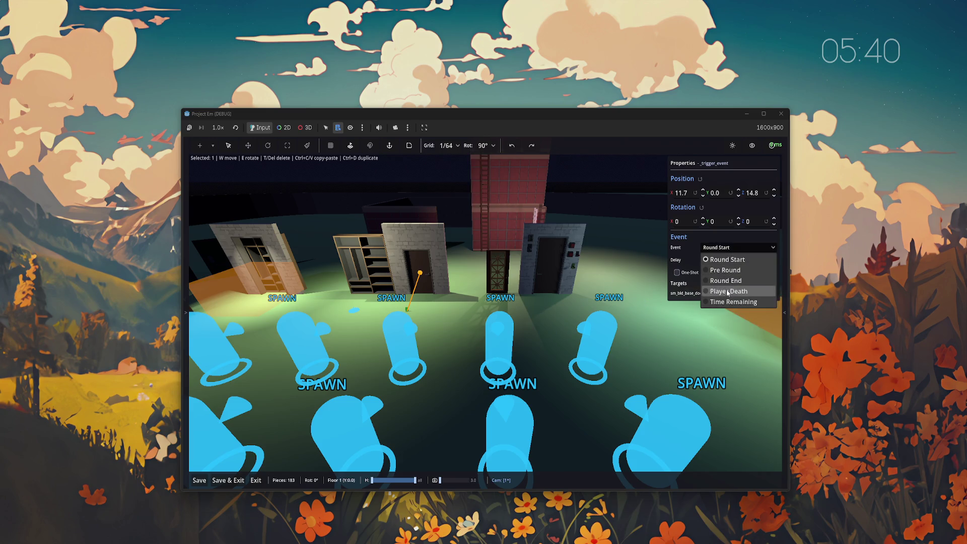
pyautogui.click(635, 287)
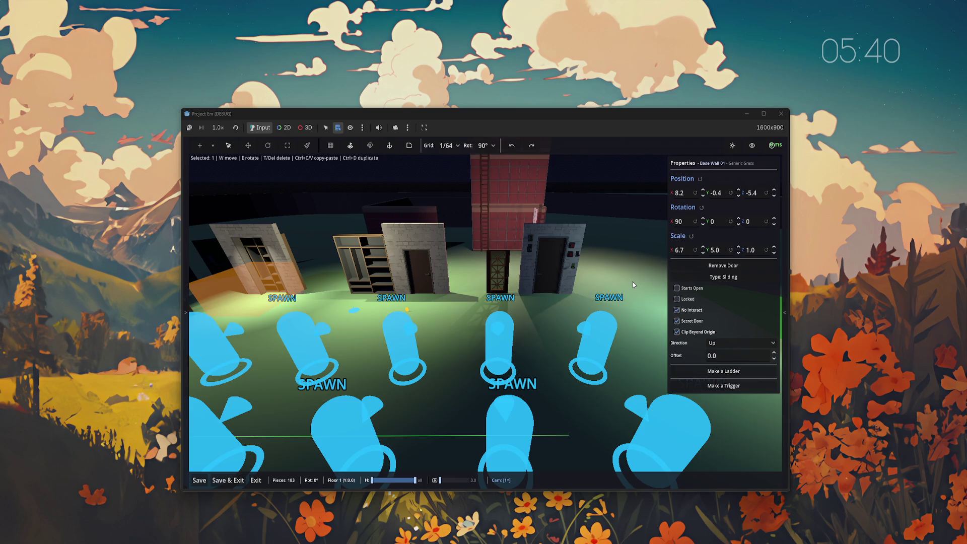
# - Deselect the wall and fly past the spawn markers to a ground-level view of the doors and brick tower
pyautogui.click(632, 283)
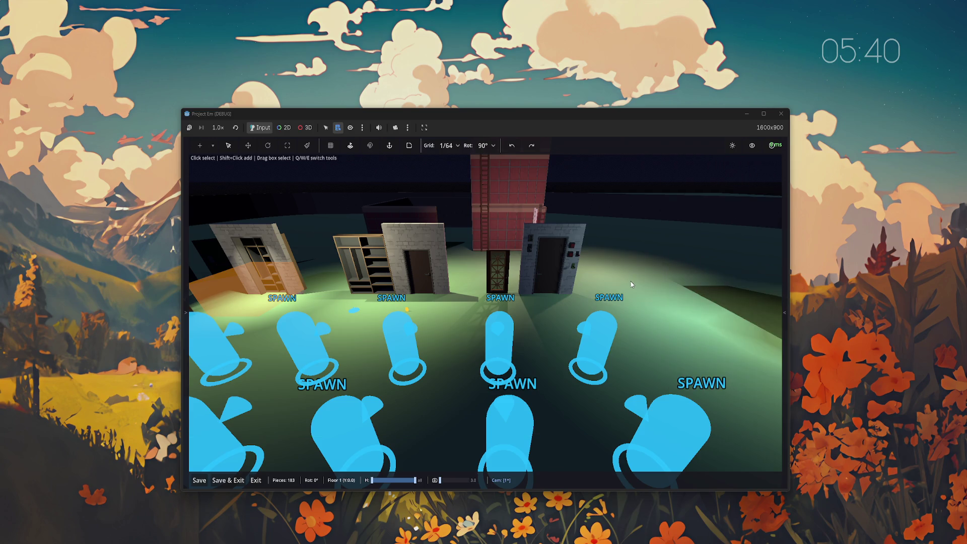
pyautogui.press('w')
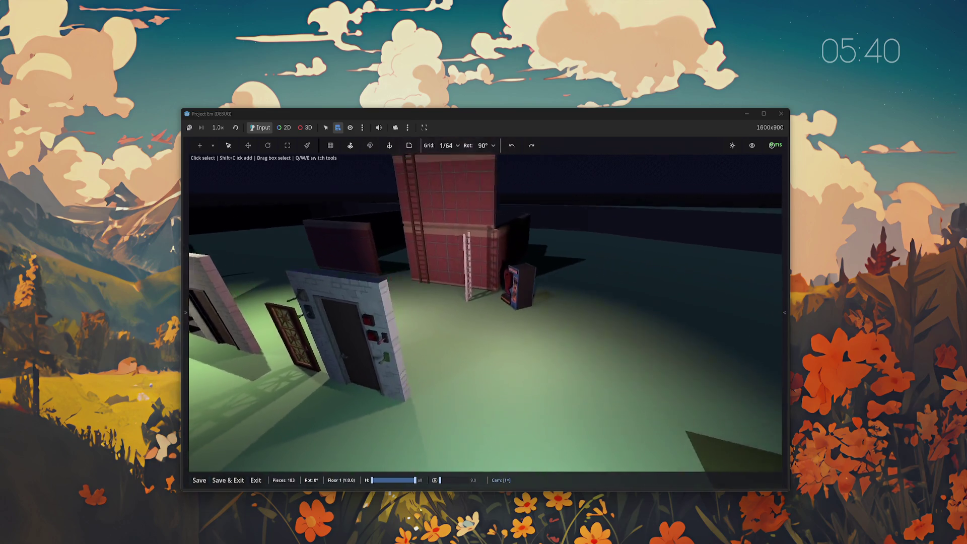
pyautogui.press('w')
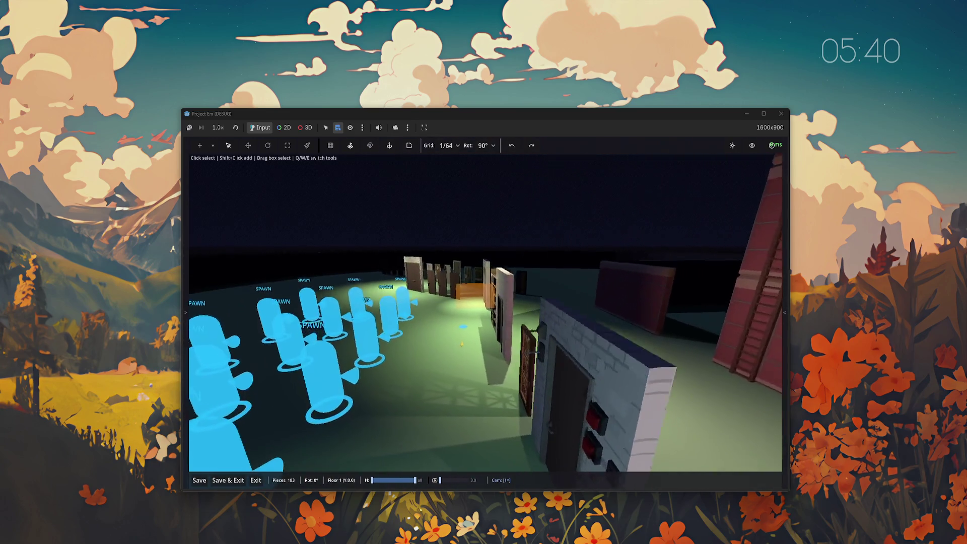
pyautogui.press('s')
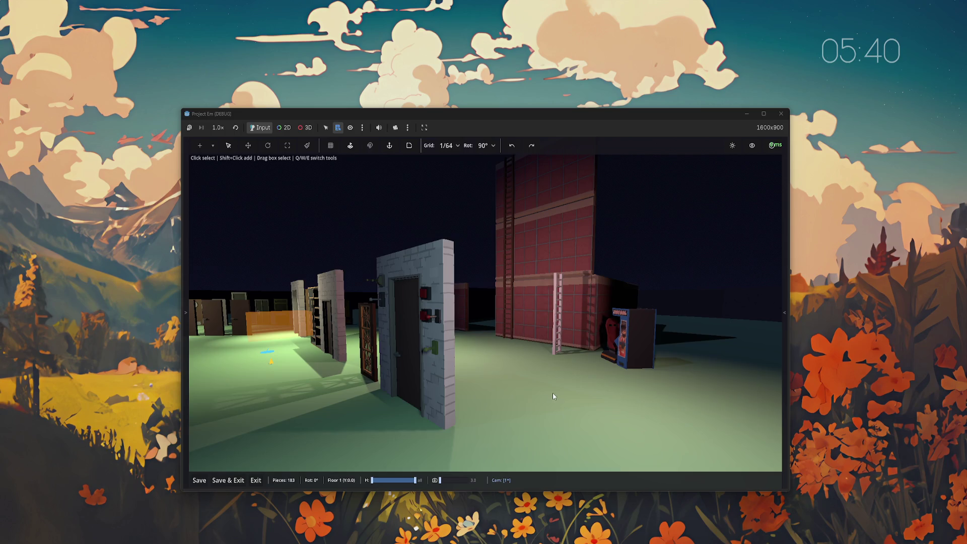
# - Place a Spot Light from the Game assets beside the brick wall, then save and leave the editor
pyautogui.press('w')
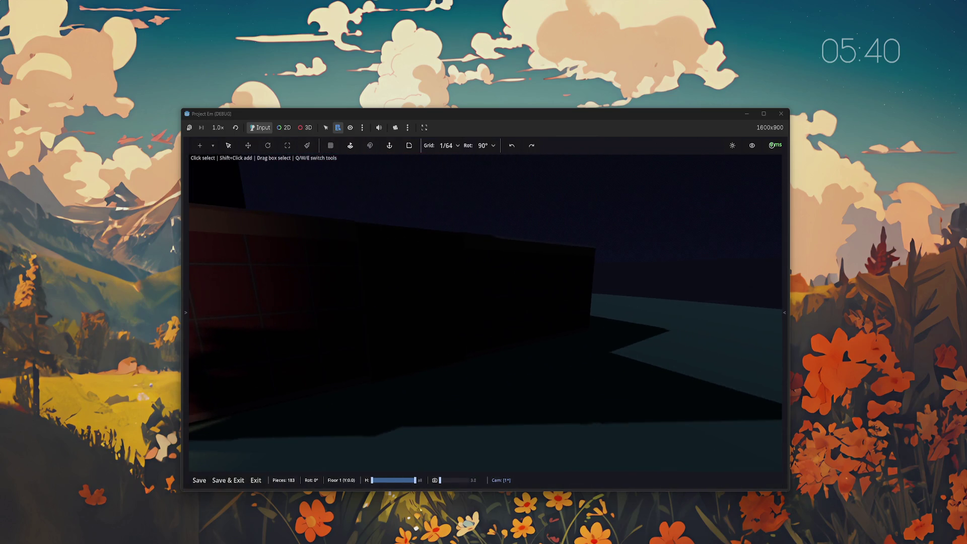
pyautogui.press('Tab')
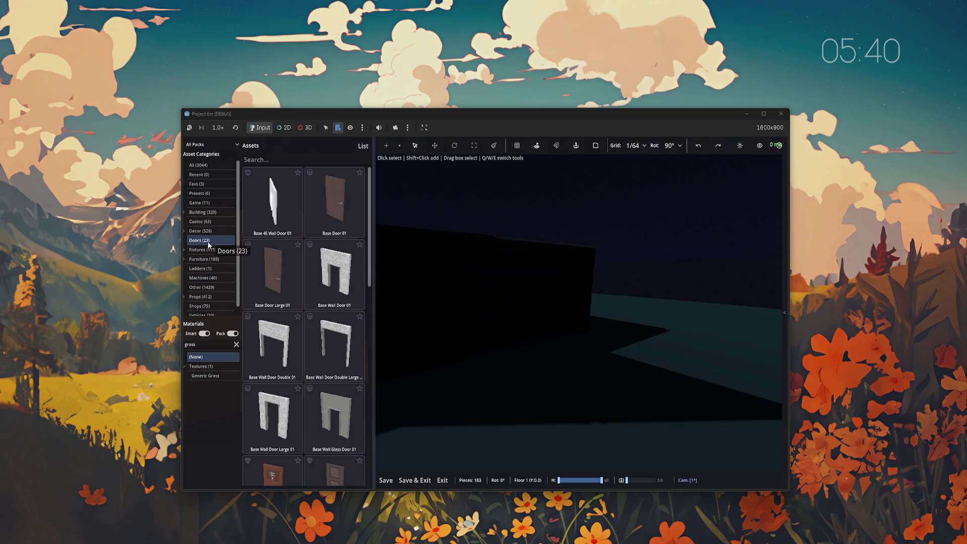
pyautogui.click(201, 203)
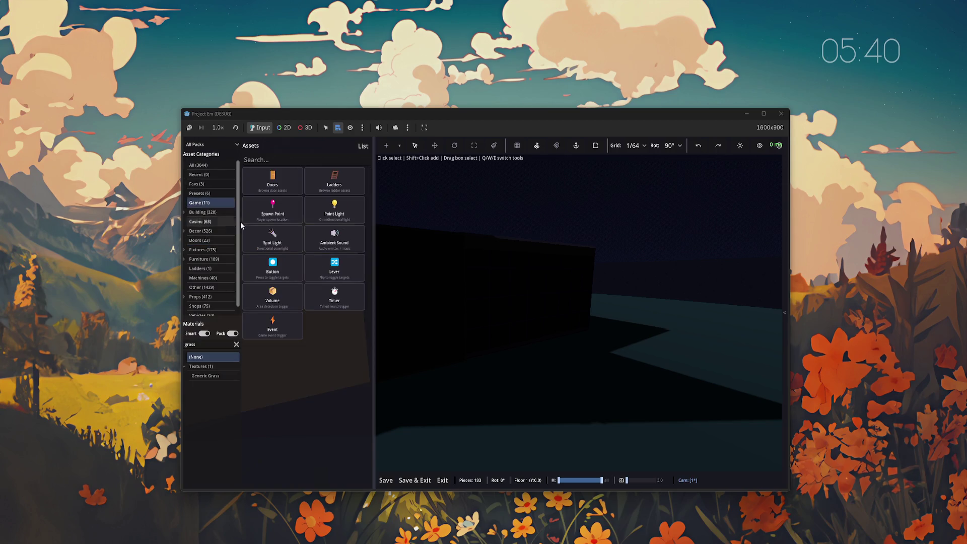
pyautogui.click(277, 243)
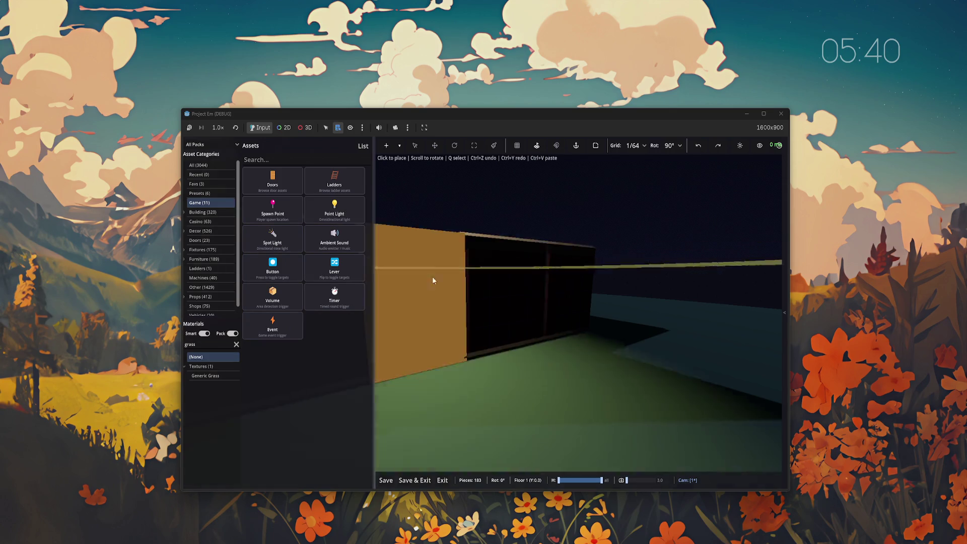
pyautogui.click(503, 426)
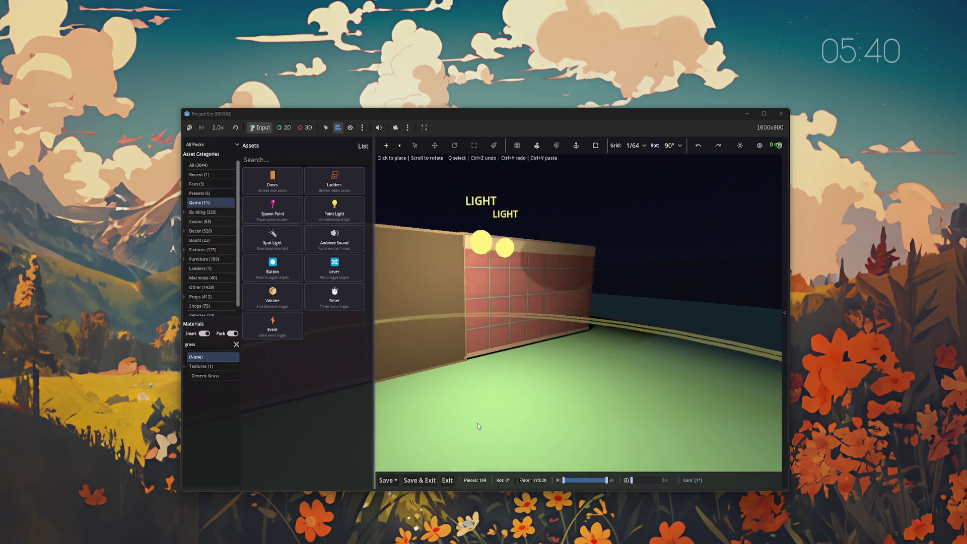
pyautogui.click(419, 480)
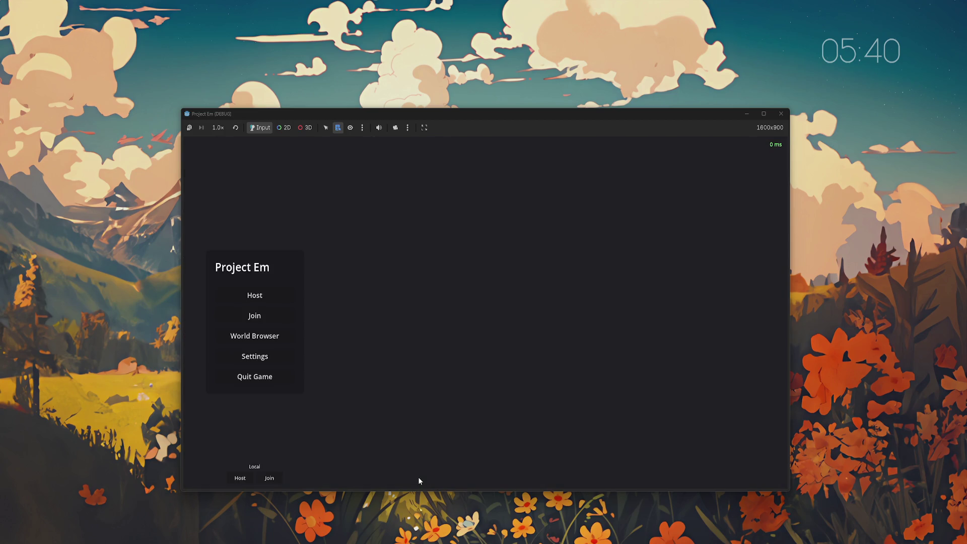
# - Host a local playtest of First Map and walk past the door wall and dark passage
pyautogui.click(250, 478)
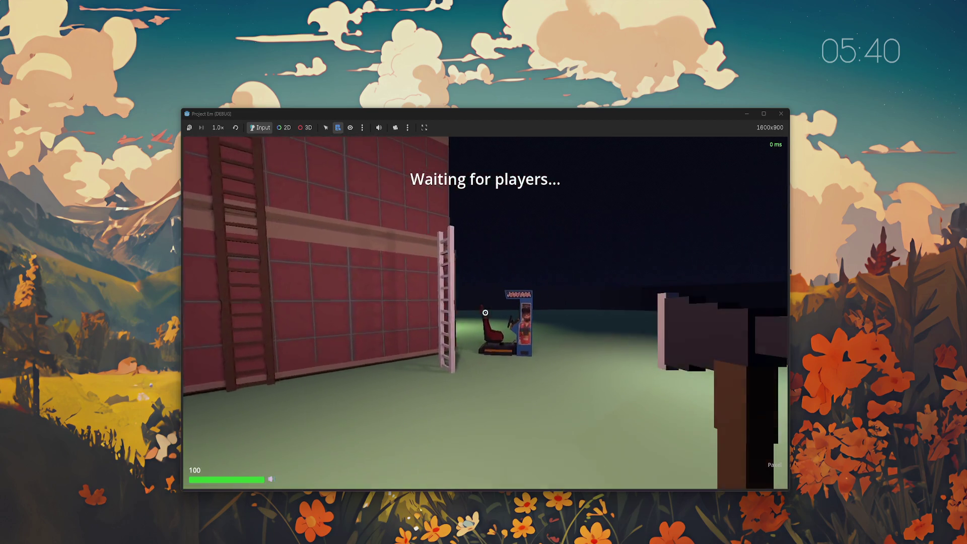
pyautogui.press('w')
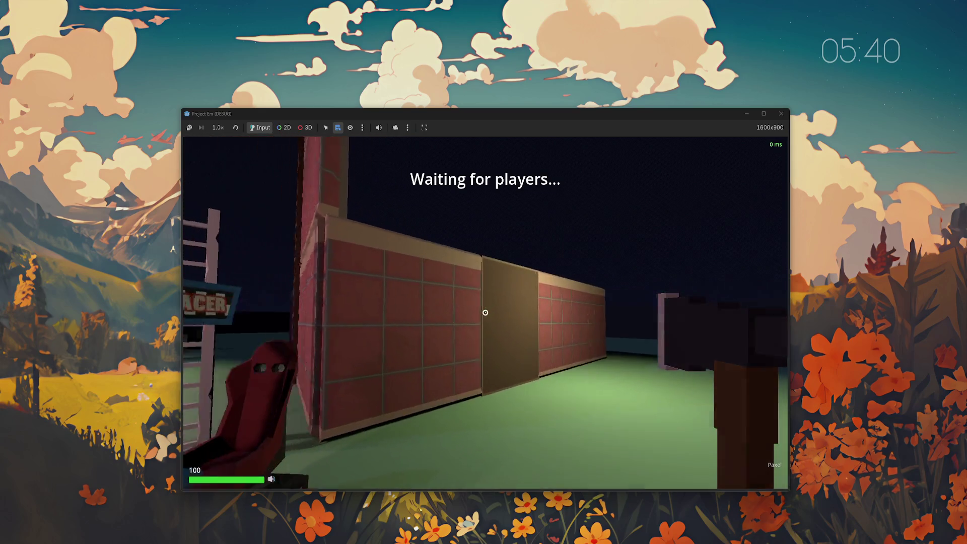
pyautogui.press('w')
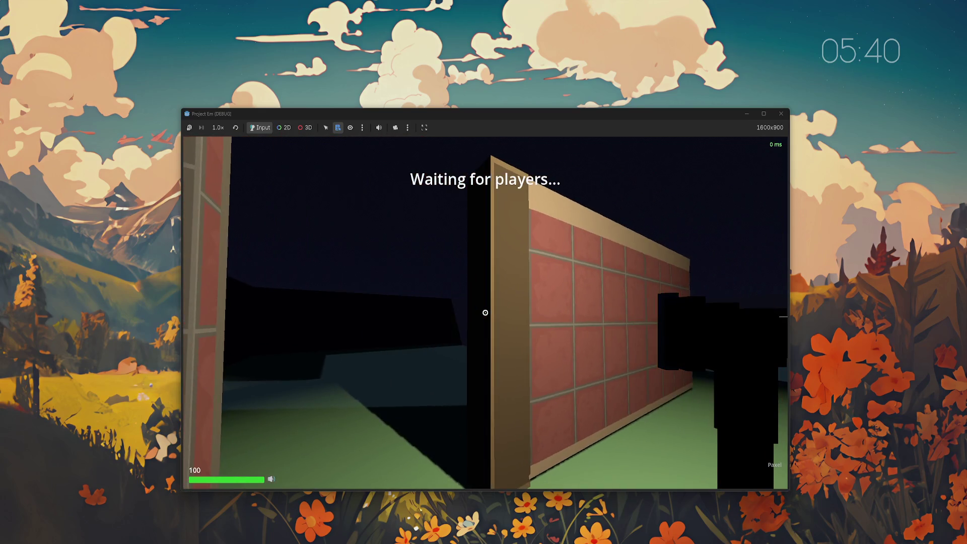
pyautogui.press('w')
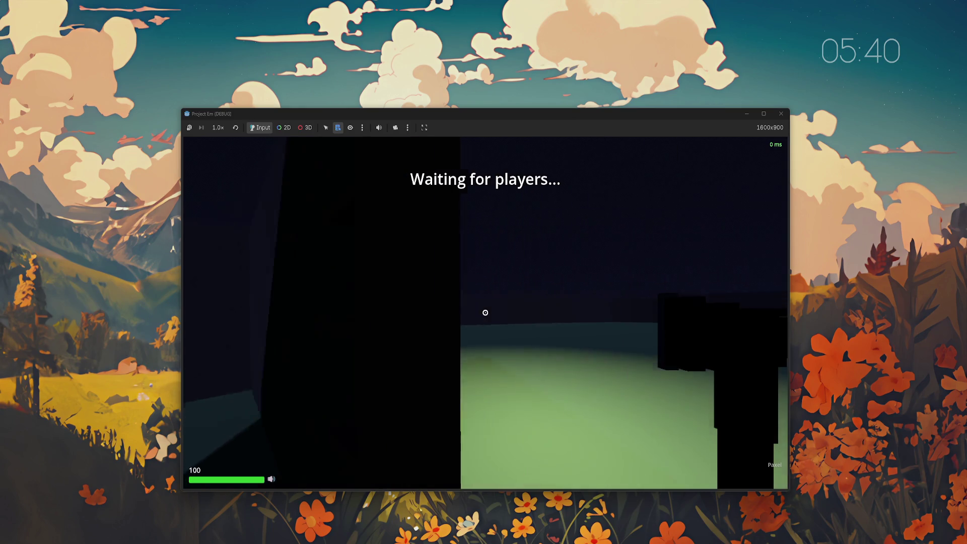
pyautogui.press('w')
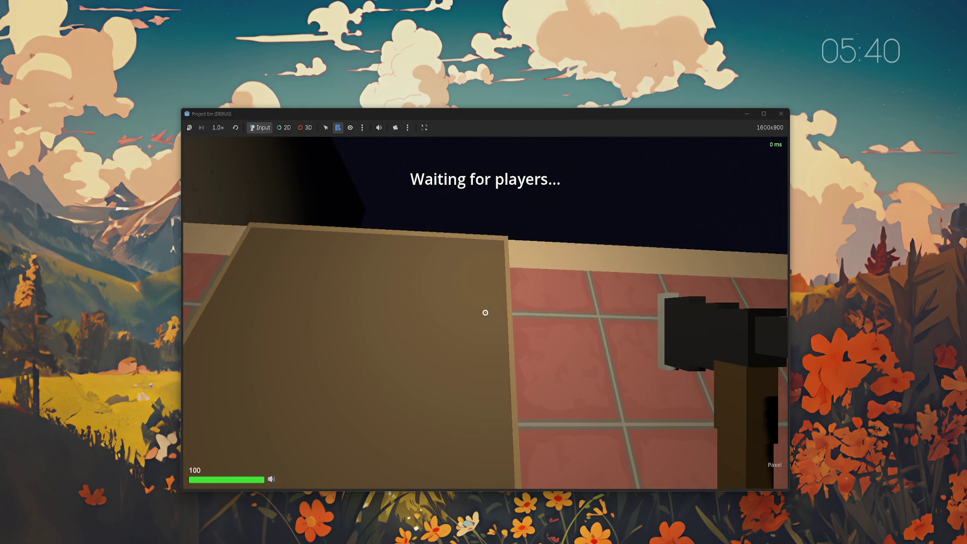
pyautogui.press('w')
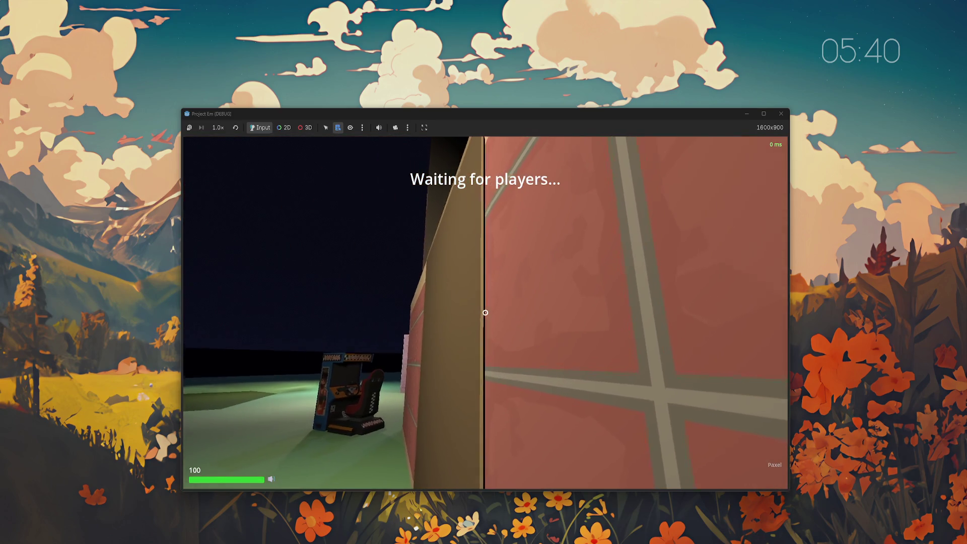
# - Walk by the brick wall's brown panel toward the arcade cabinet and door buildings
pyautogui.press('w')
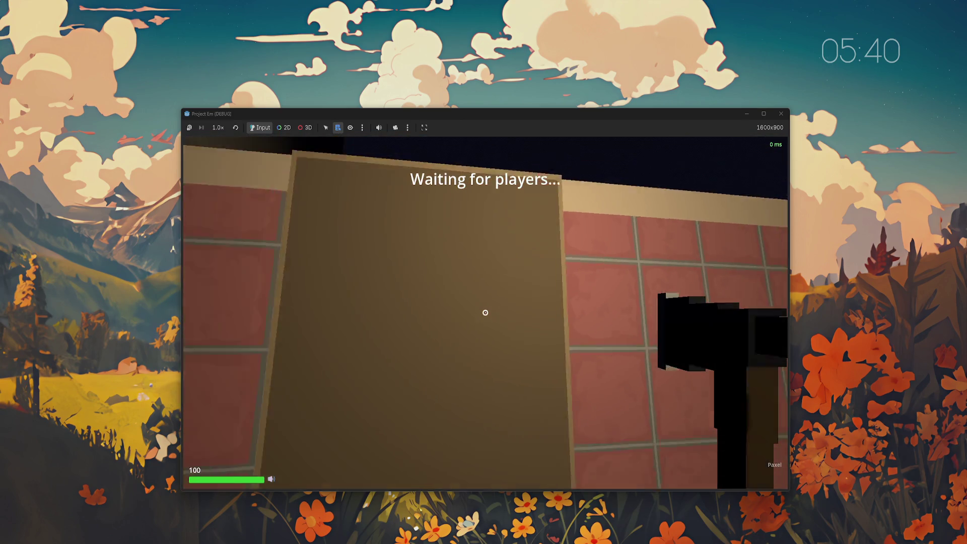
pyautogui.press('w')
pyautogui.press('w')
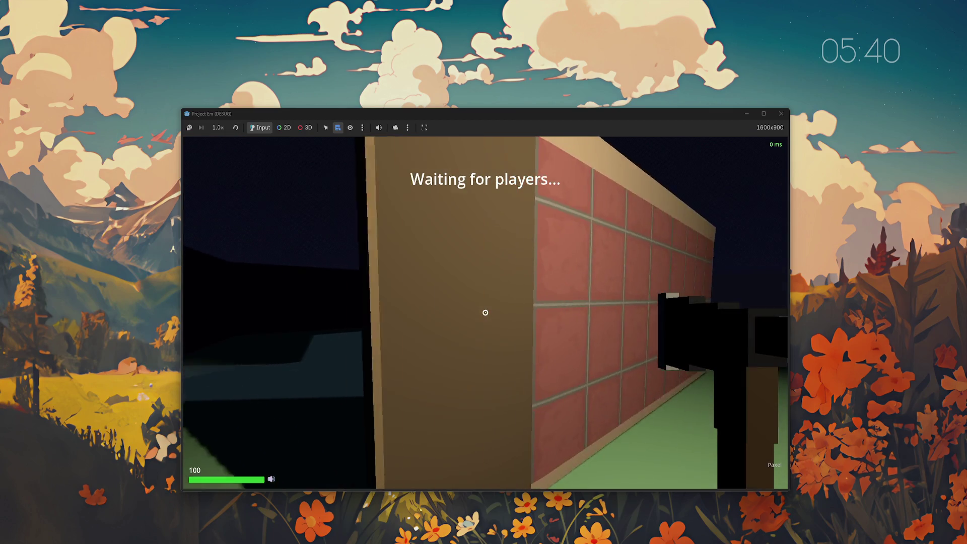
pyautogui.press('w')
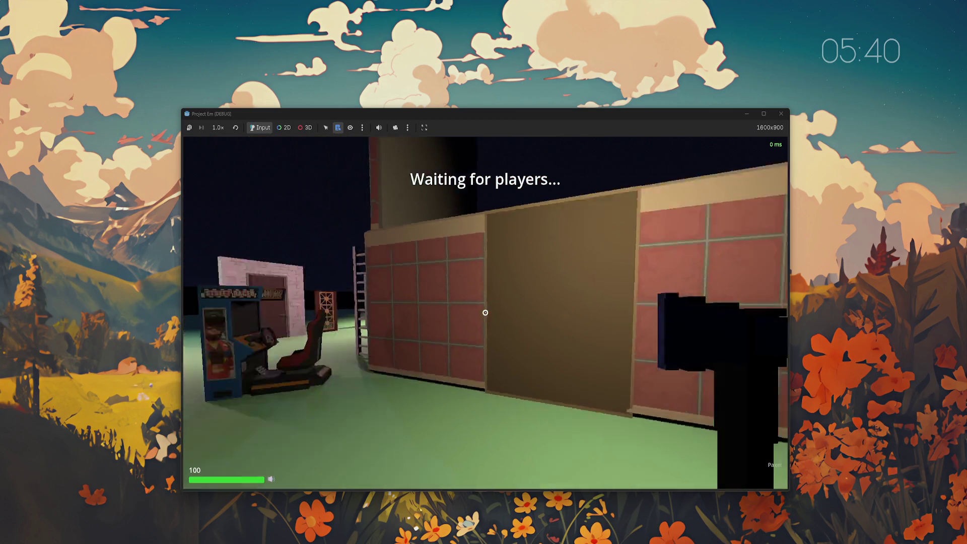
pyautogui.press('w')
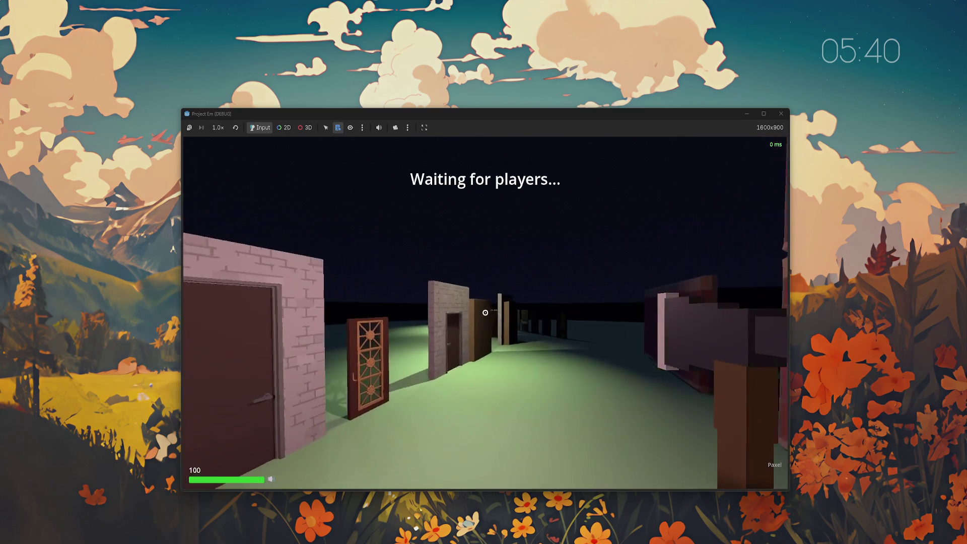
pyautogui.press('w')
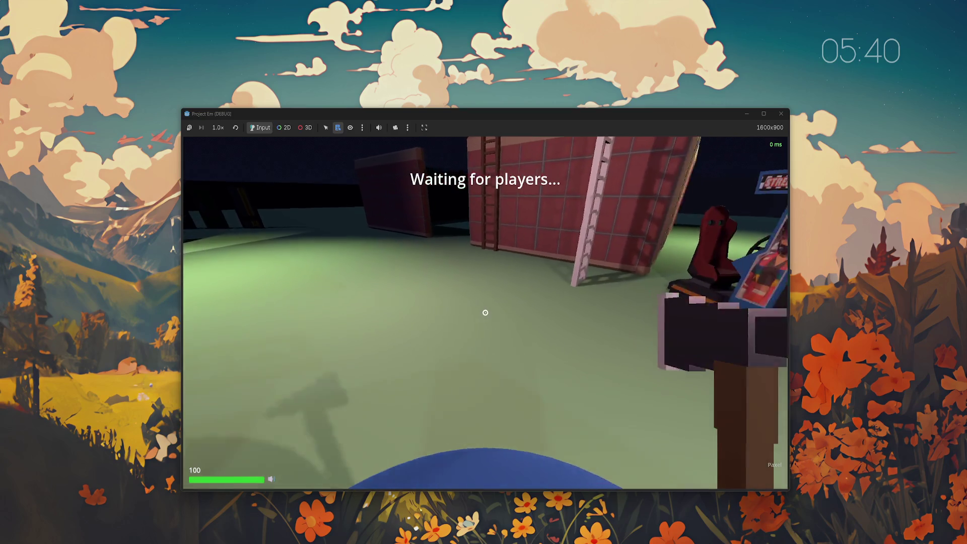
pyautogui.press('s')
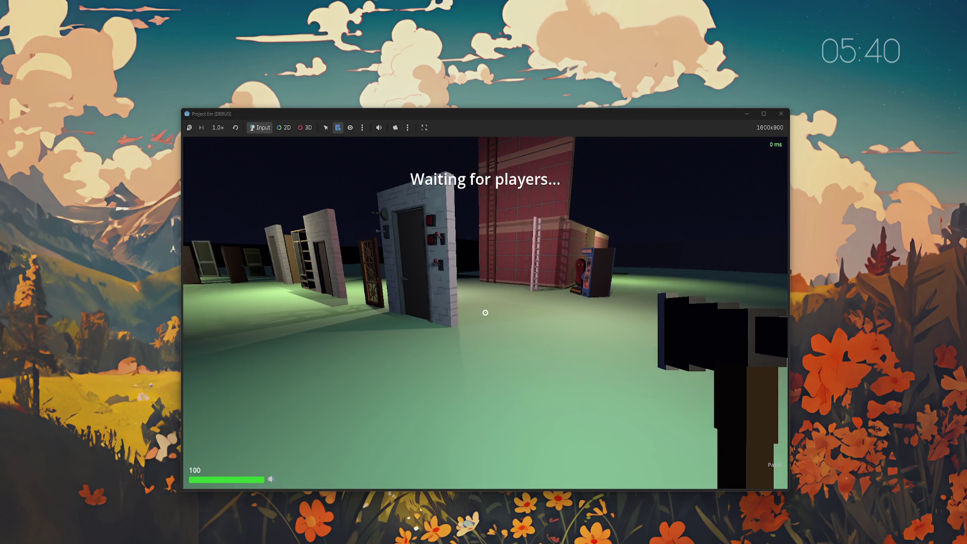
# - Disconnect from the playtest, reopen First Map in the editor, and select the door's event trigger
pyautogui.press('Escape')
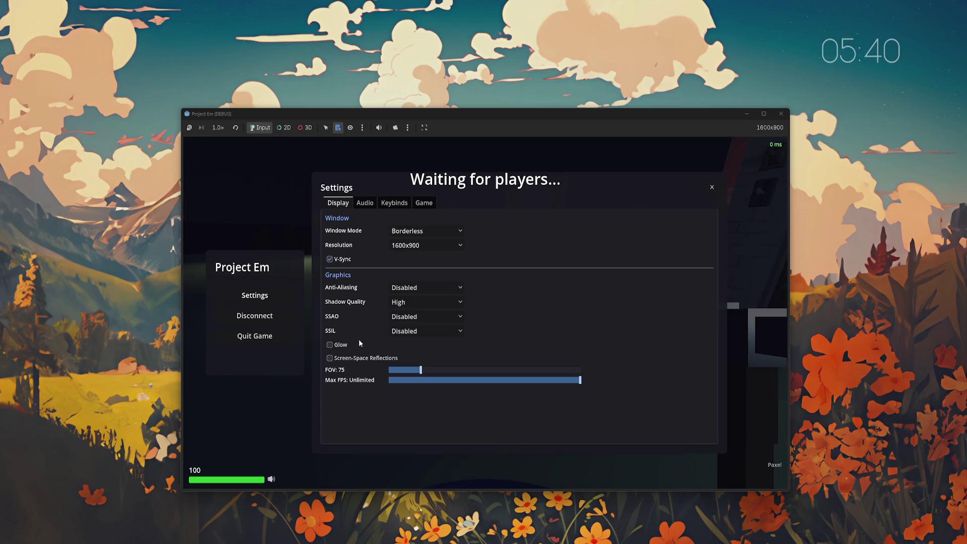
pyautogui.click(267, 316)
pyautogui.click(251, 339)
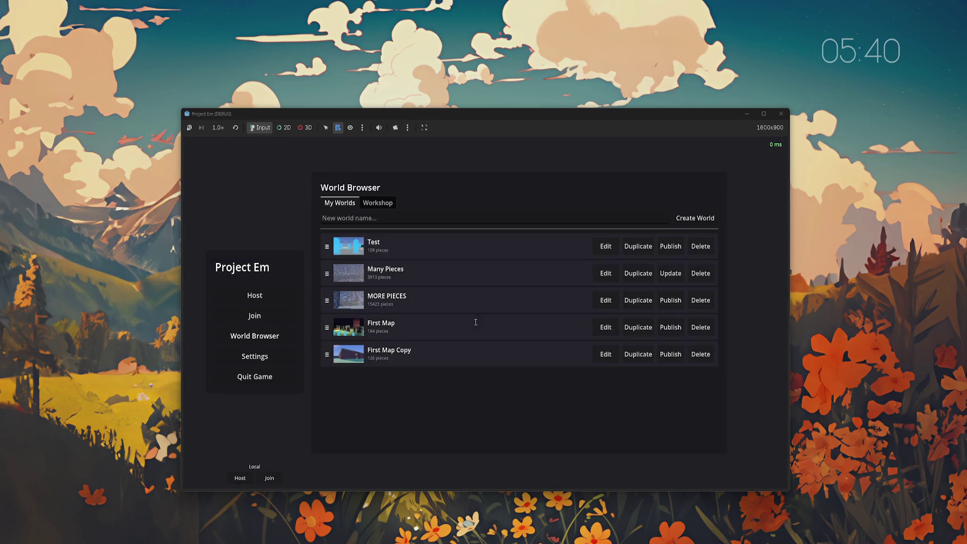
pyautogui.click(606, 328)
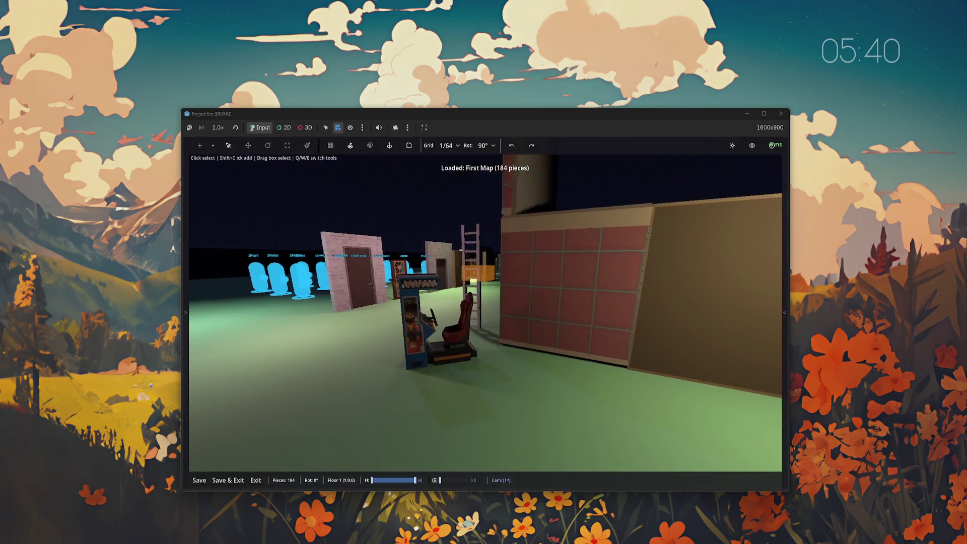
pyautogui.press('w')
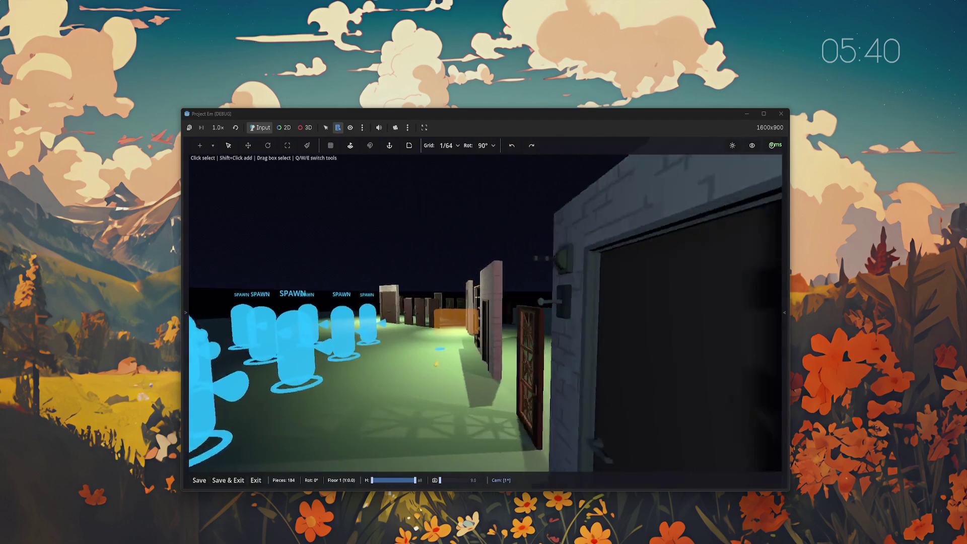
pyautogui.click(450, 369)
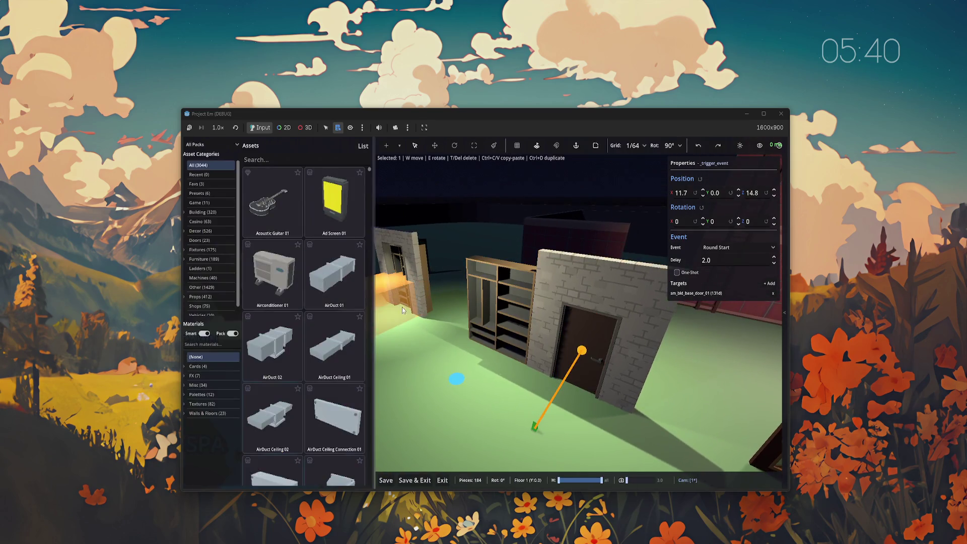
# - Select the shelf volume trigger, hide the Assets panel, then select the 5.0 timer trigger
pyautogui.click(392, 310)
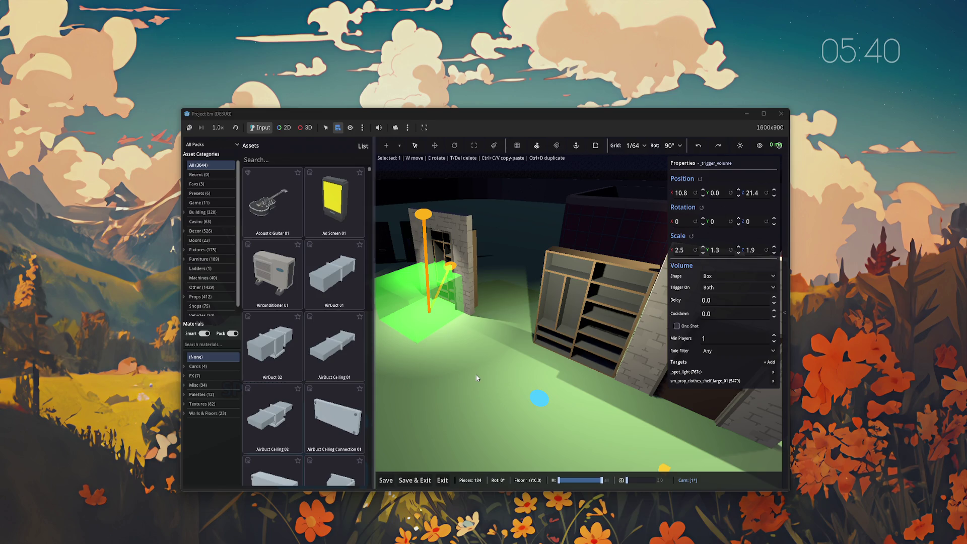
pyautogui.press('Tab')
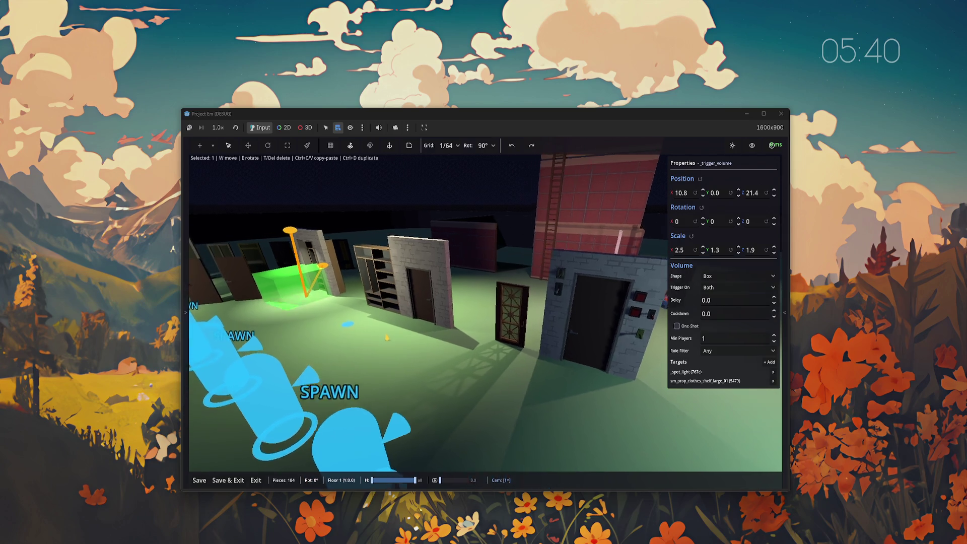
pyautogui.click(423, 339)
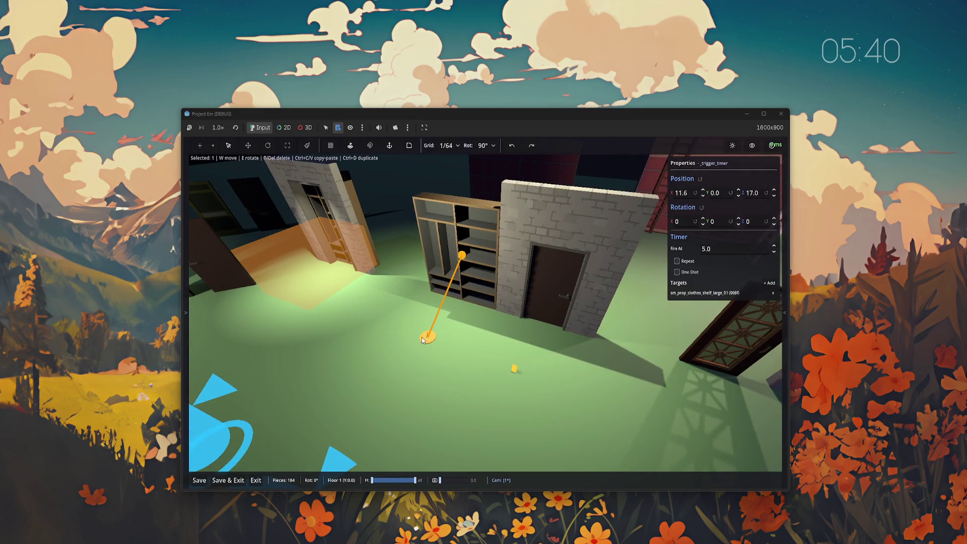
# - Keep the door event trigger on Round Start and set its Delay to 0.0
pyautogui.click(514, 368)
pyautogui.moveTo(483, 353); pyautogui.dragTo(483, 354)
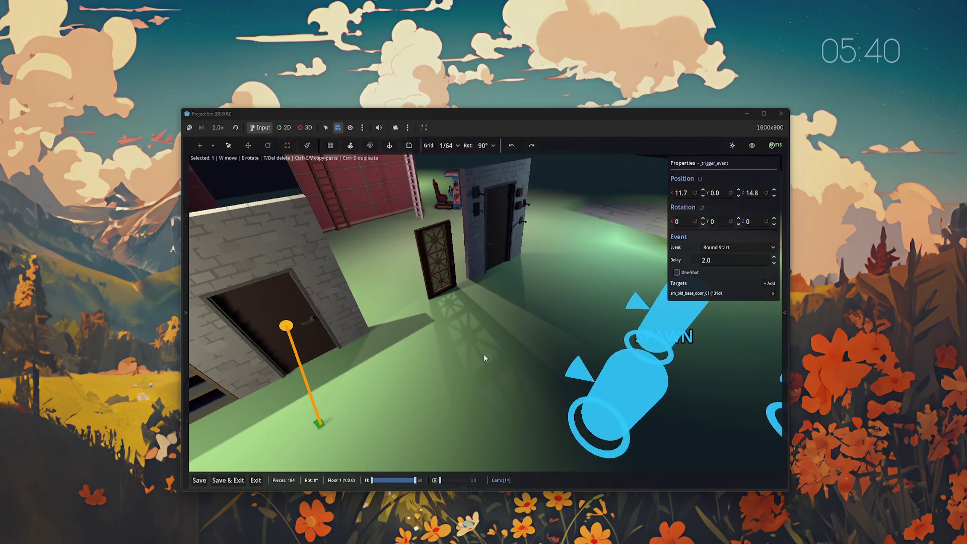
pyautogui.press('w')
pyautogui.moveTo(373, 236)
pyautogui.mouseDown()
pyautogui.moveTo(549, 221)
pyautogui.moveTo(501, 369)
pyautogui.mouseUp()
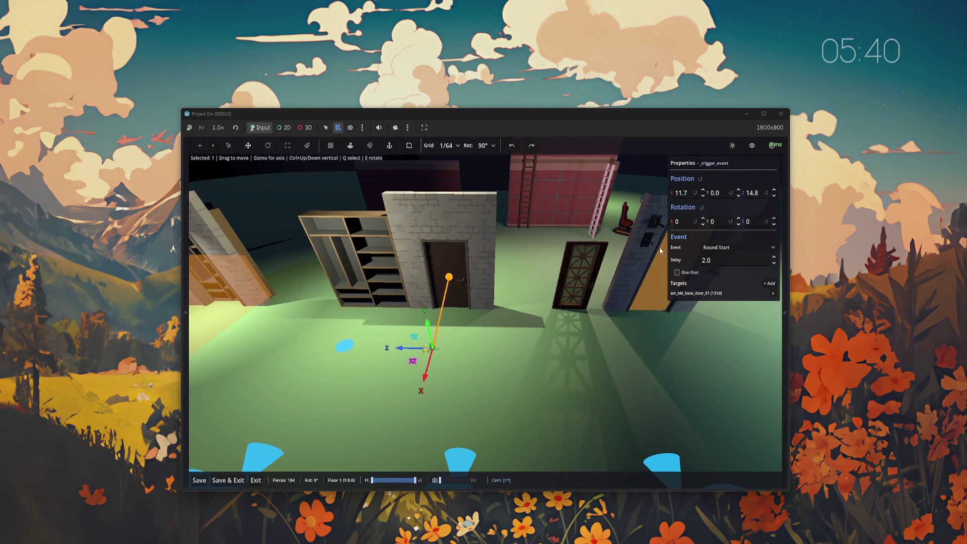
pyautogui.click(730, 247)
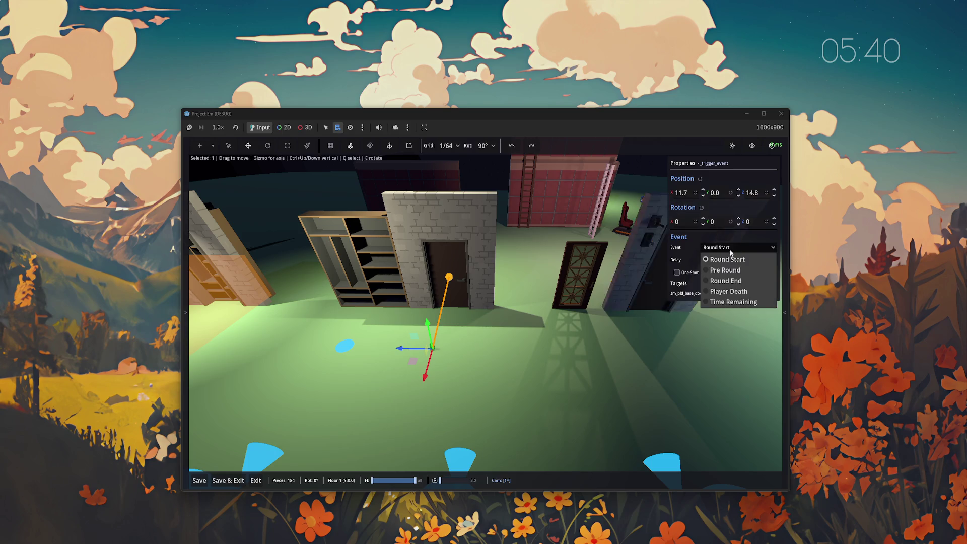
pyautogui.click(720, 257)
pyautogui.moveTo(720, 260); pyautogui.dragTo(676, 258)
pyautogui.write('0')
pyautogui.press('Return')
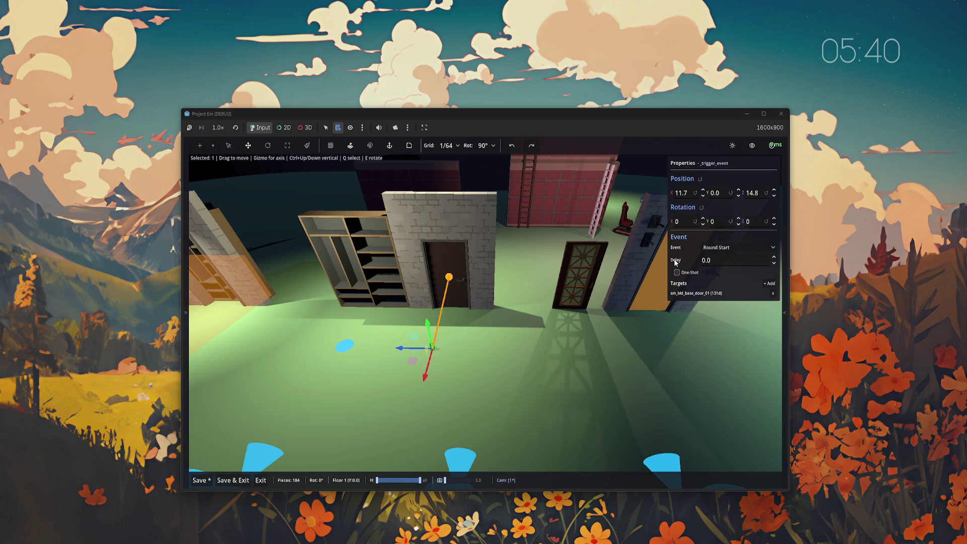
# - Browse the Game asset category, then bring the view closer to the door and shelves
pyautogui.press('Tab')
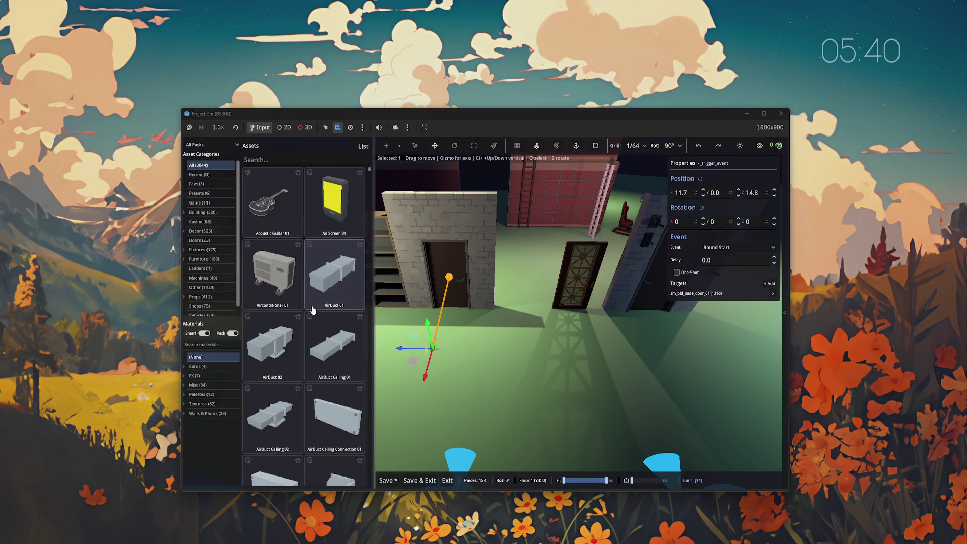
pyautogui.click(199, 202)
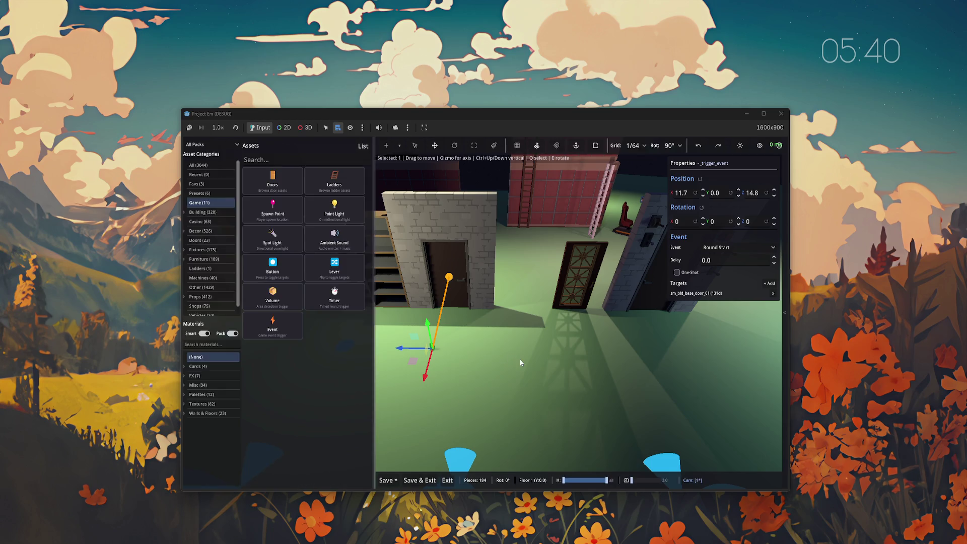
pyautogui.press('Tab')
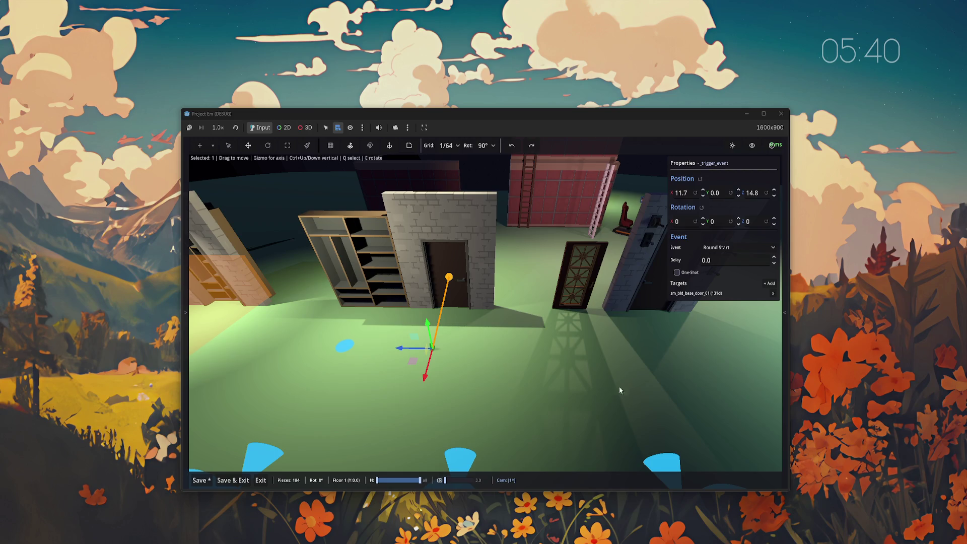
pyautogui.moveTo(620, 391); pyautogui.dragTo(604, 302)
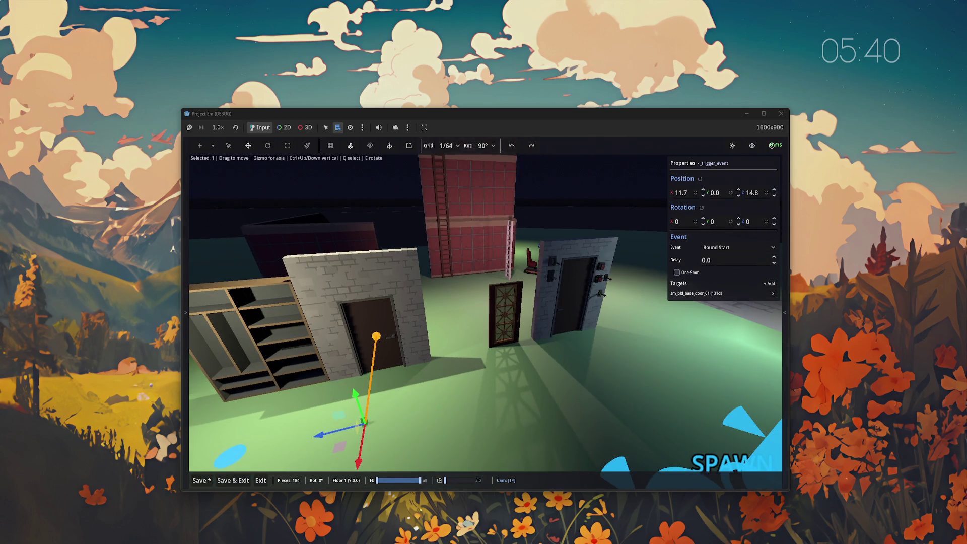
pyautogui.moveTo(735, 470); pyautogui.dragTo(363, 427)
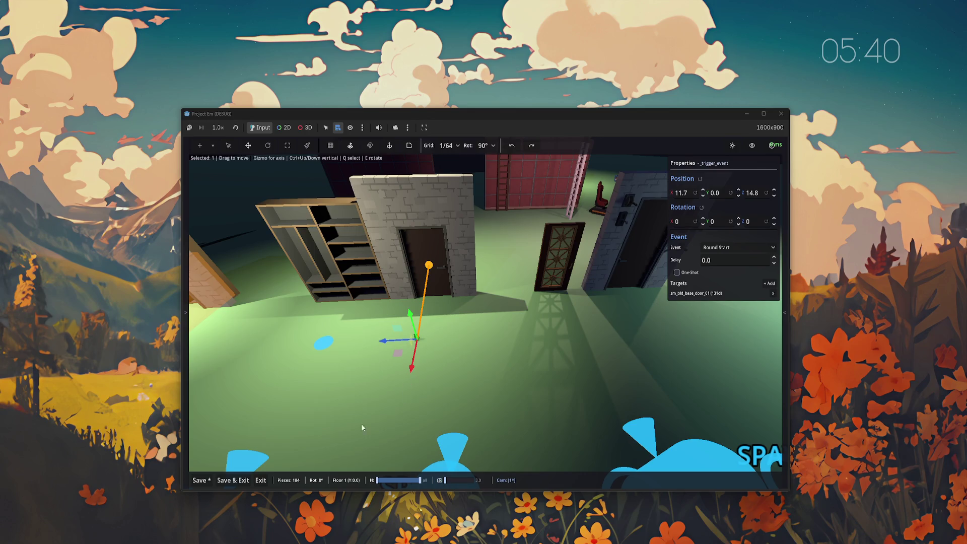